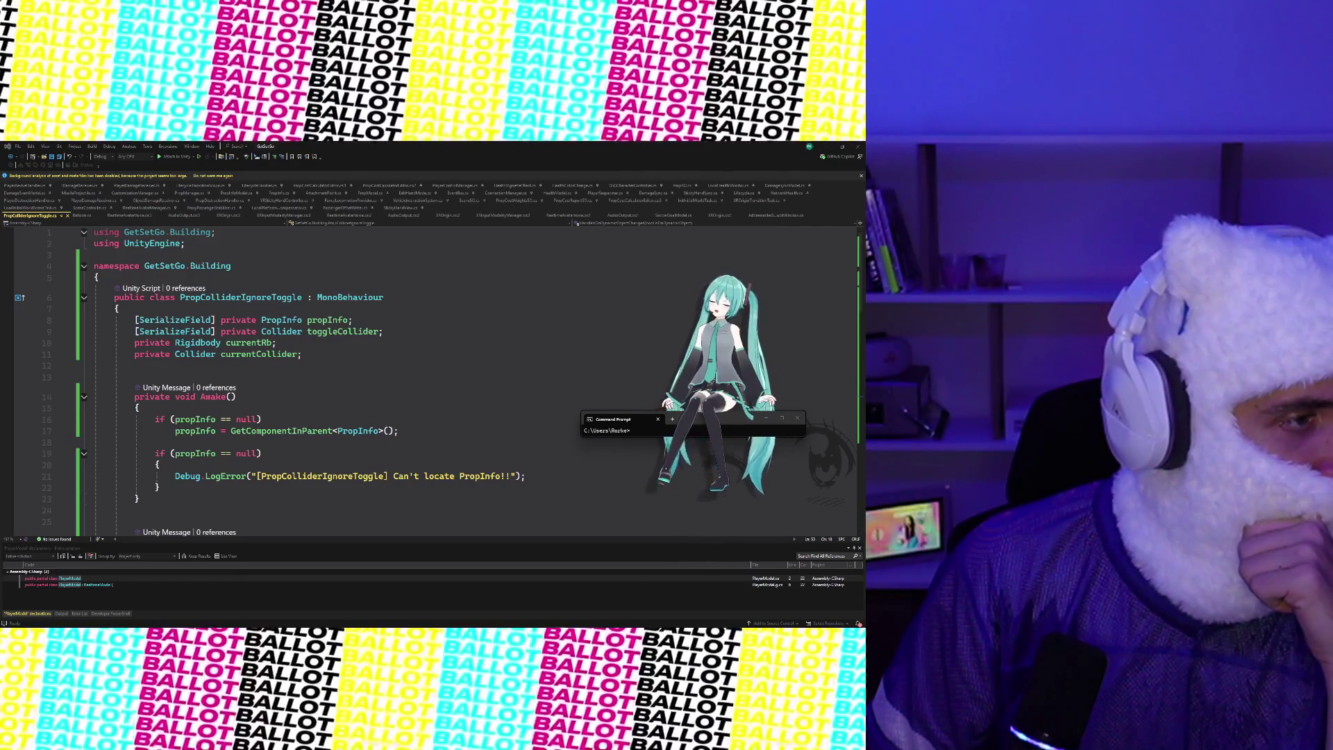
Paste the static GetComponentsInChildrenExceptBranch<T, TExclude> helper below the last method of PropColliderIgnoreToggle
{"action": "scroll", "coordinate": [330, 407], "scroll_direction": "down", "scroll_amount": 17}
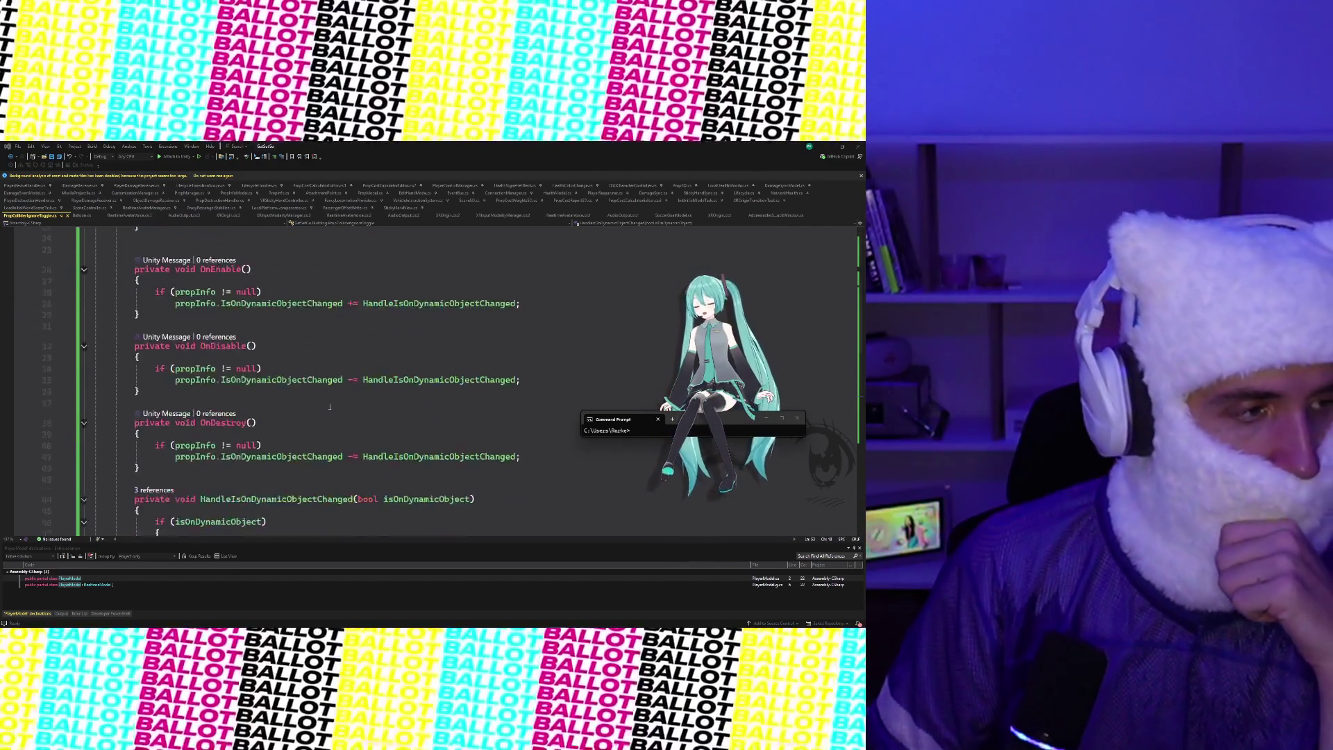
{"action": "scroll", "coordinate": [330, 407], "scroll_direction": "up", "scroll_amount": 5}
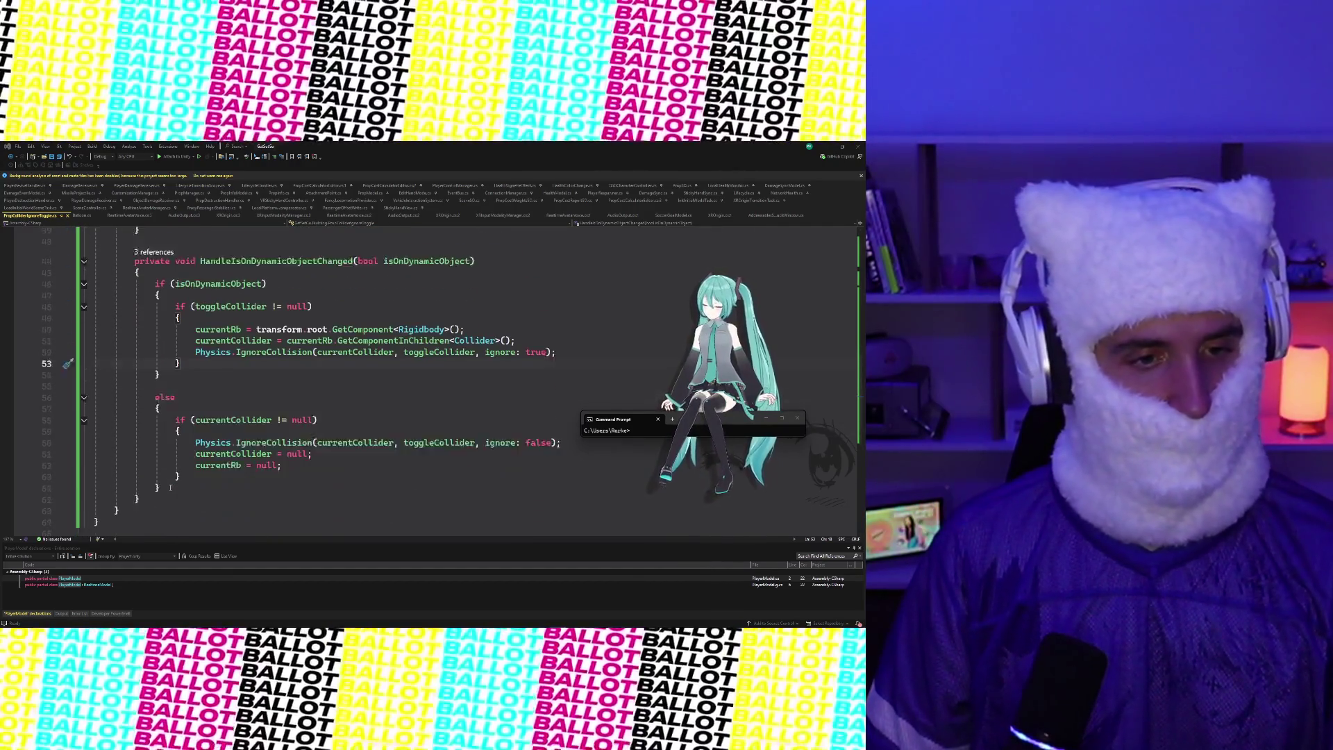
{"action": "scroll", "coordinate": [157, 482], "scroll_direction": "down", "scroll_amount": 2}
{"action": "scroll", "coordinate": [158, 482], "scroll_direction": "up", "scroll_amount": 8}
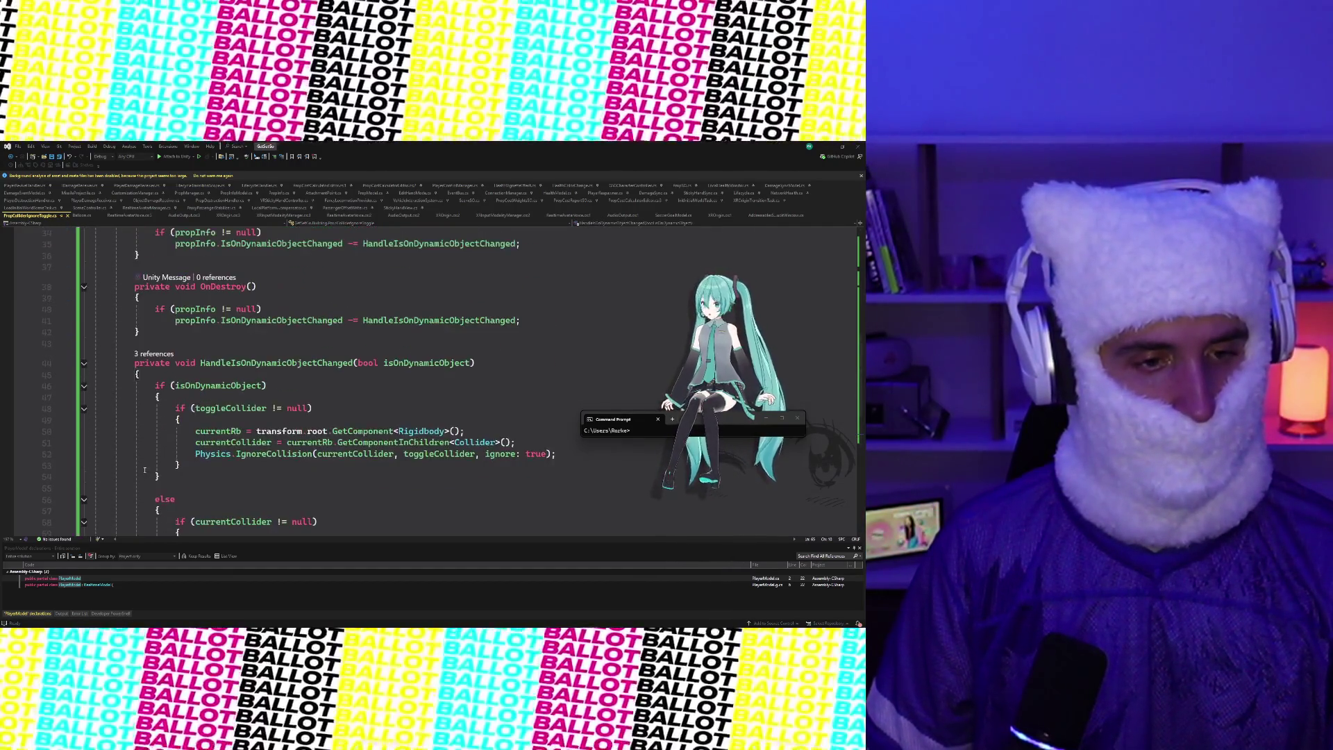
{"action": "scroll", "coordinate": [145, 470], "scroll_direction": "up", "scroll_amount": 7}
{"action": "scroll", "coordinate": [145, 470], "scroll_direction": "down", "scroll_amount": 16}
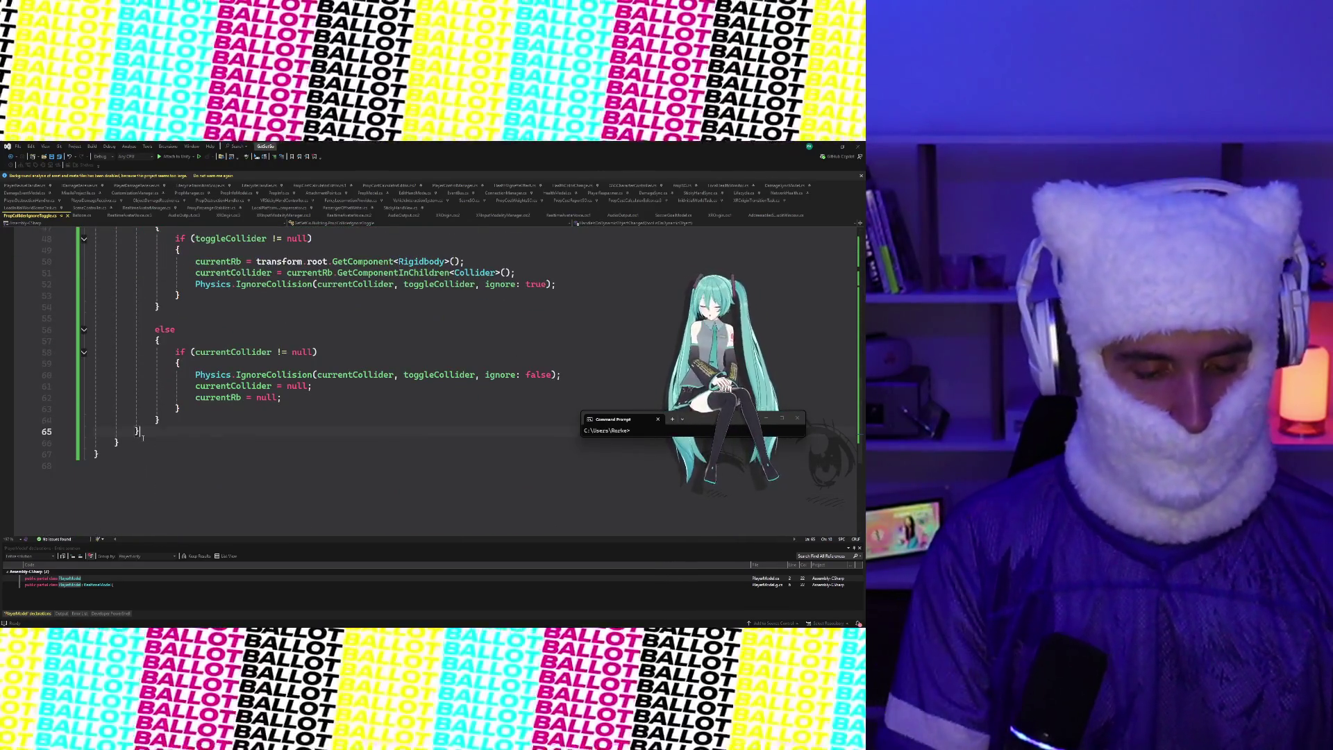
{"action": "key", "text": "ctrl+v"}
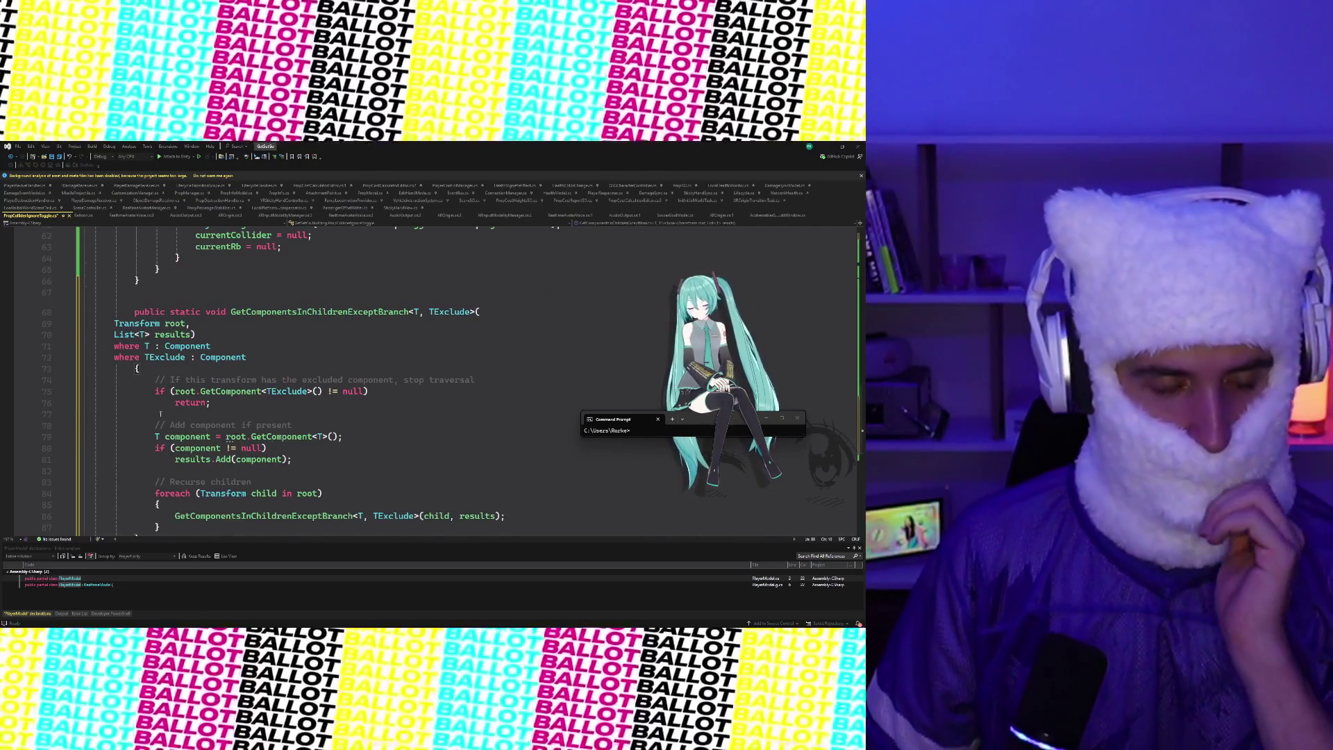
{"action": "left_click", "coordinate": [310, 345]}
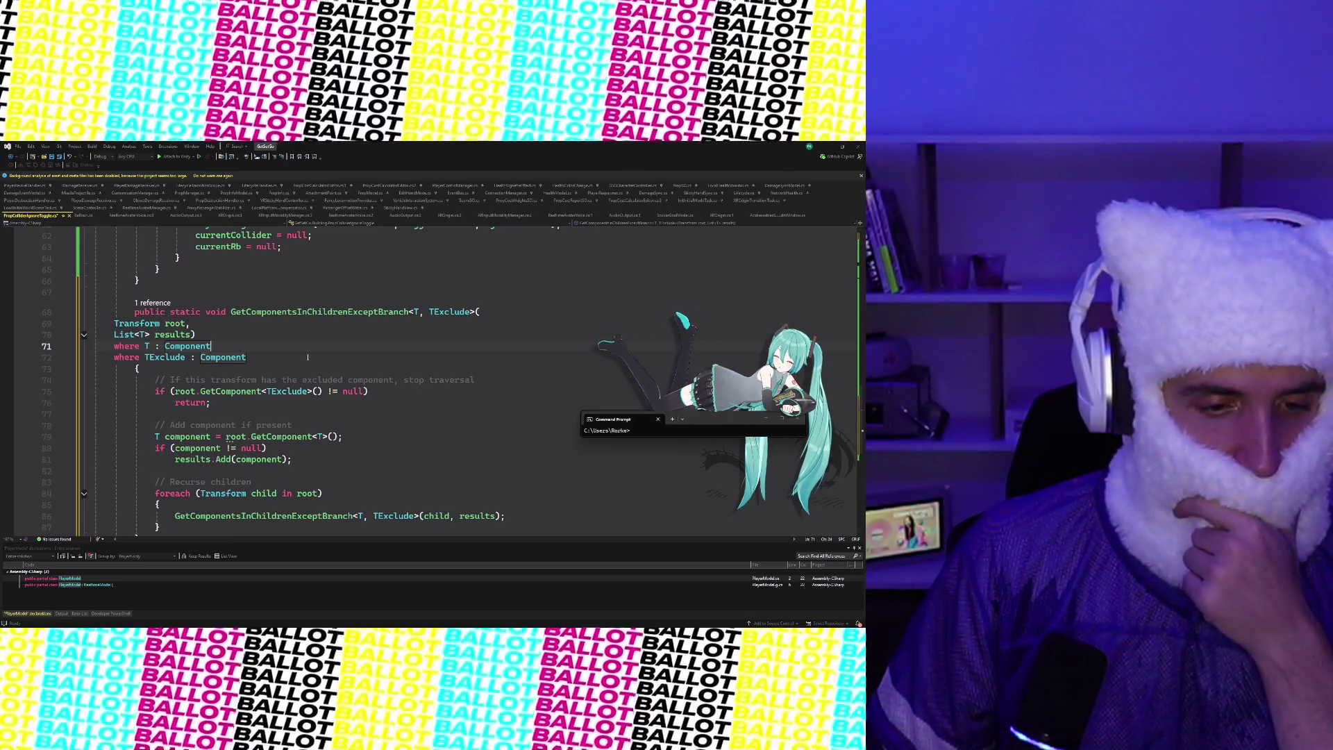
{"action": "scroll", "coordinate": [299, 436], "scroll_direction": "down", "scroll_amount": 2}
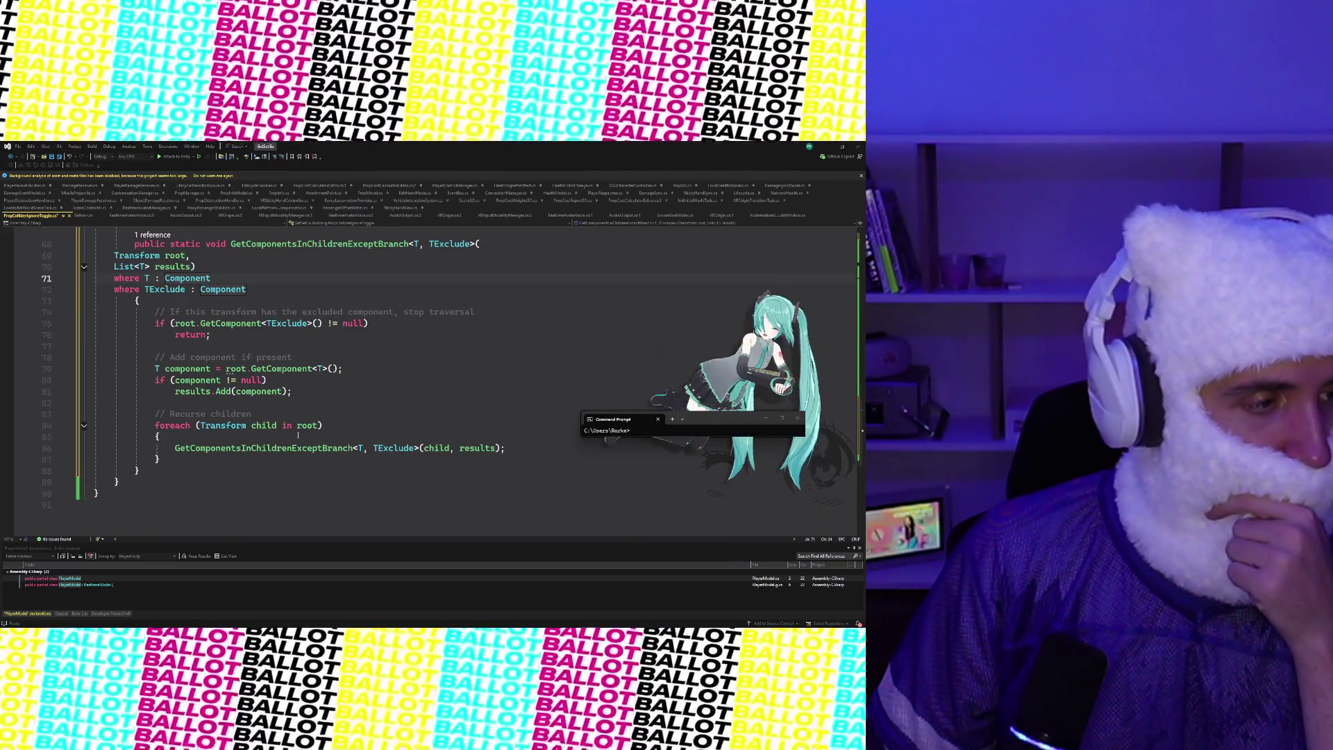
{"action": "scroll", "coordinate": [299, 436], "scroll_direction": "up", "scroll_amount": 10}
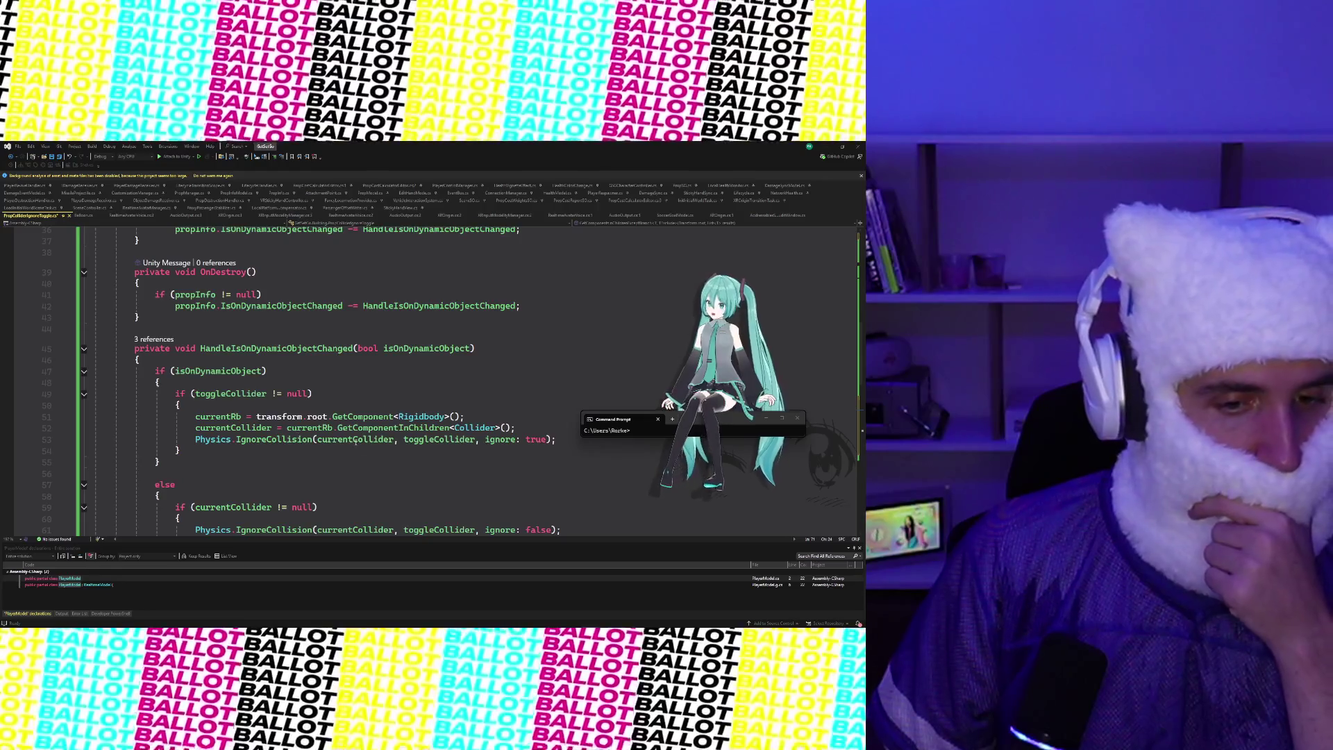
{"action": "left_click", "coordinate": [450, 428]}
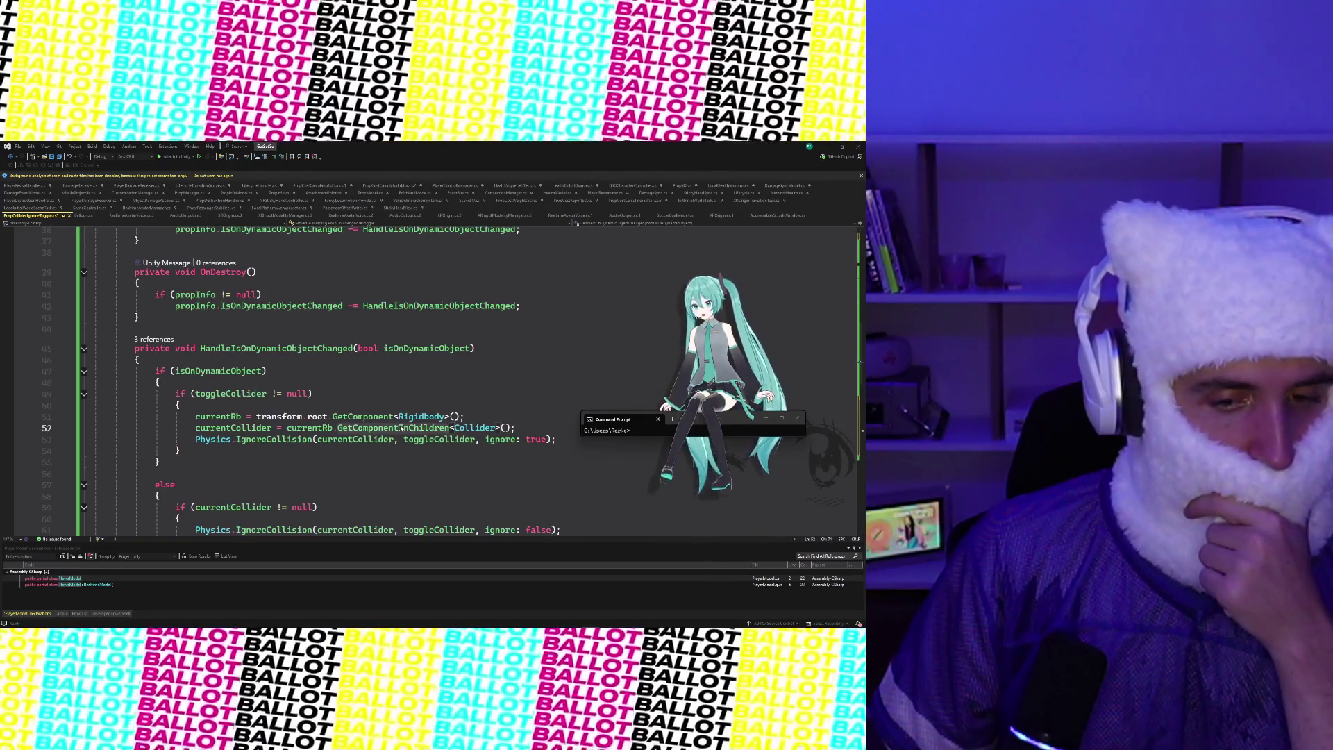
{"action": "left_click", "coordinate": [458, 450]}
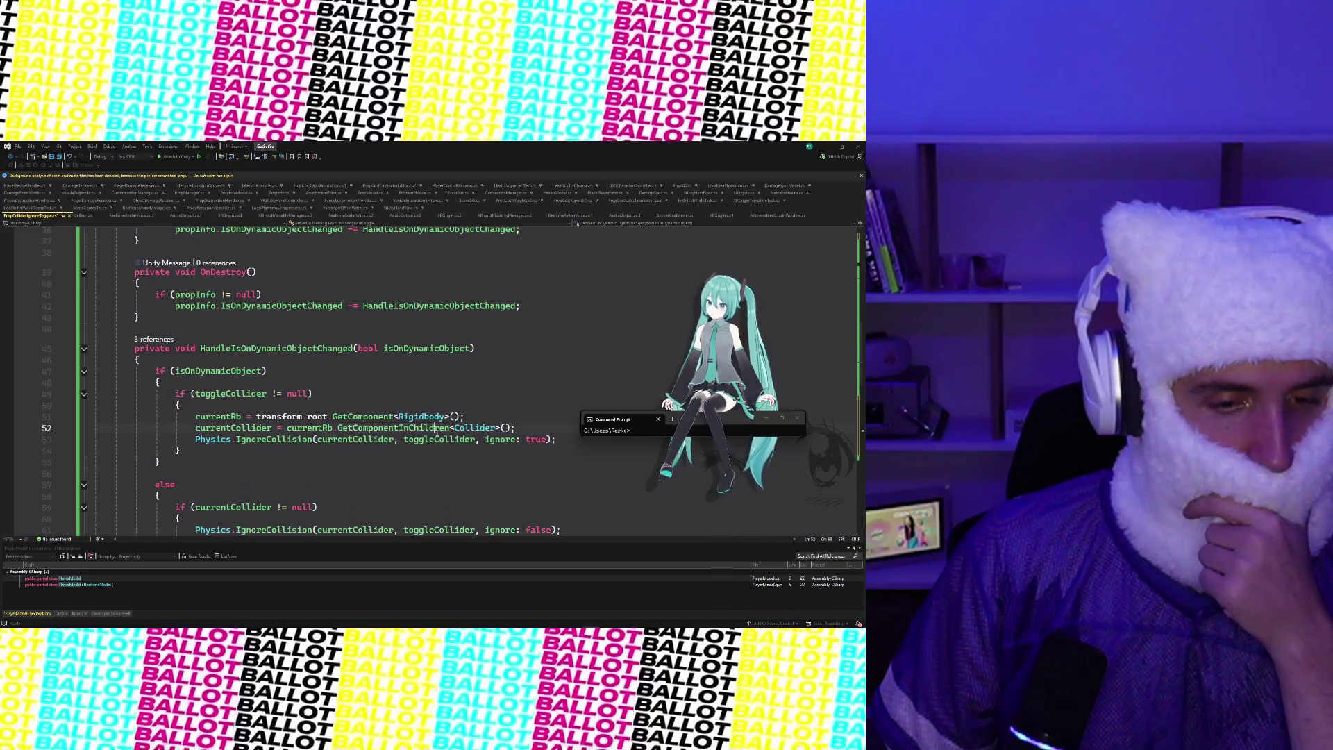
{"action": "scroll", "coordinate": [435, 428], "scroll_direction": "down", "scroll_amount": 5}
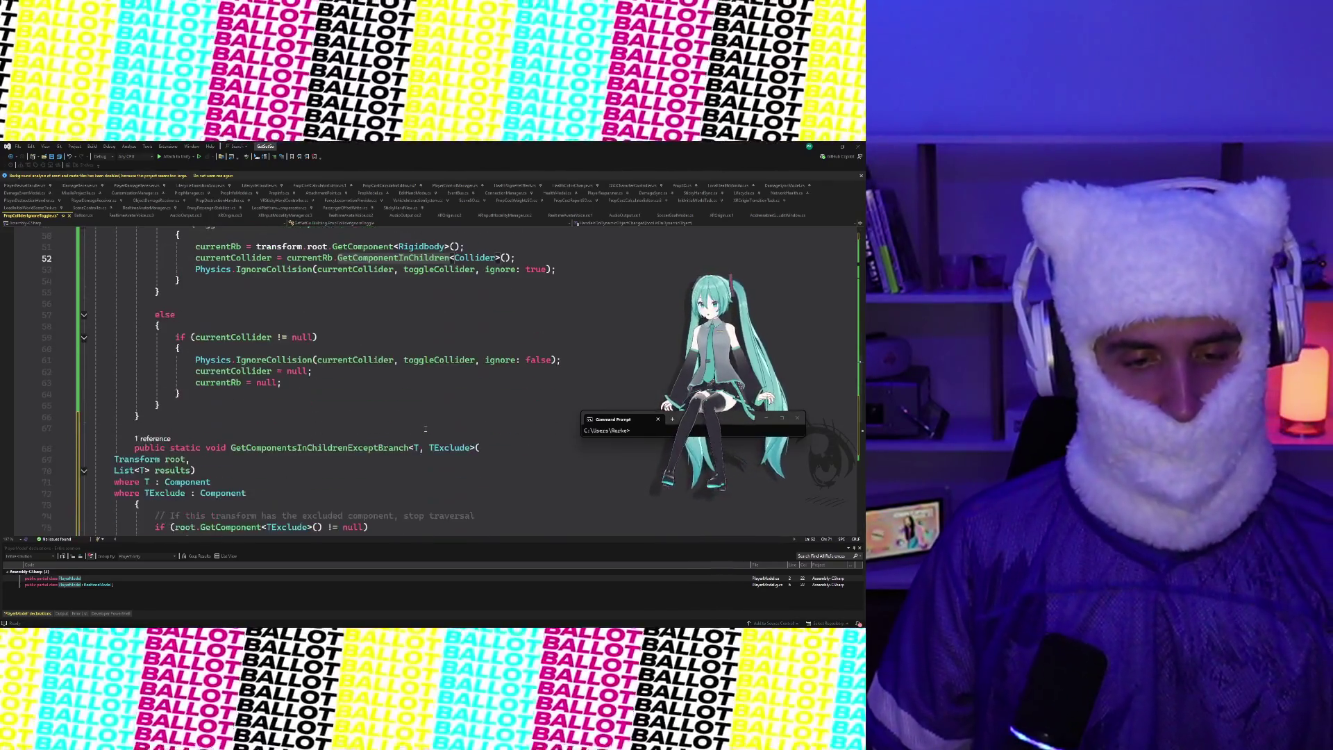
Replace GetComponentInChildren on line 52 with GetComponentsInChildrenEx on currentRb
{"action": "key", "text": "ctrl+BackSpace"}
{"action": "type", "text": "Get"}
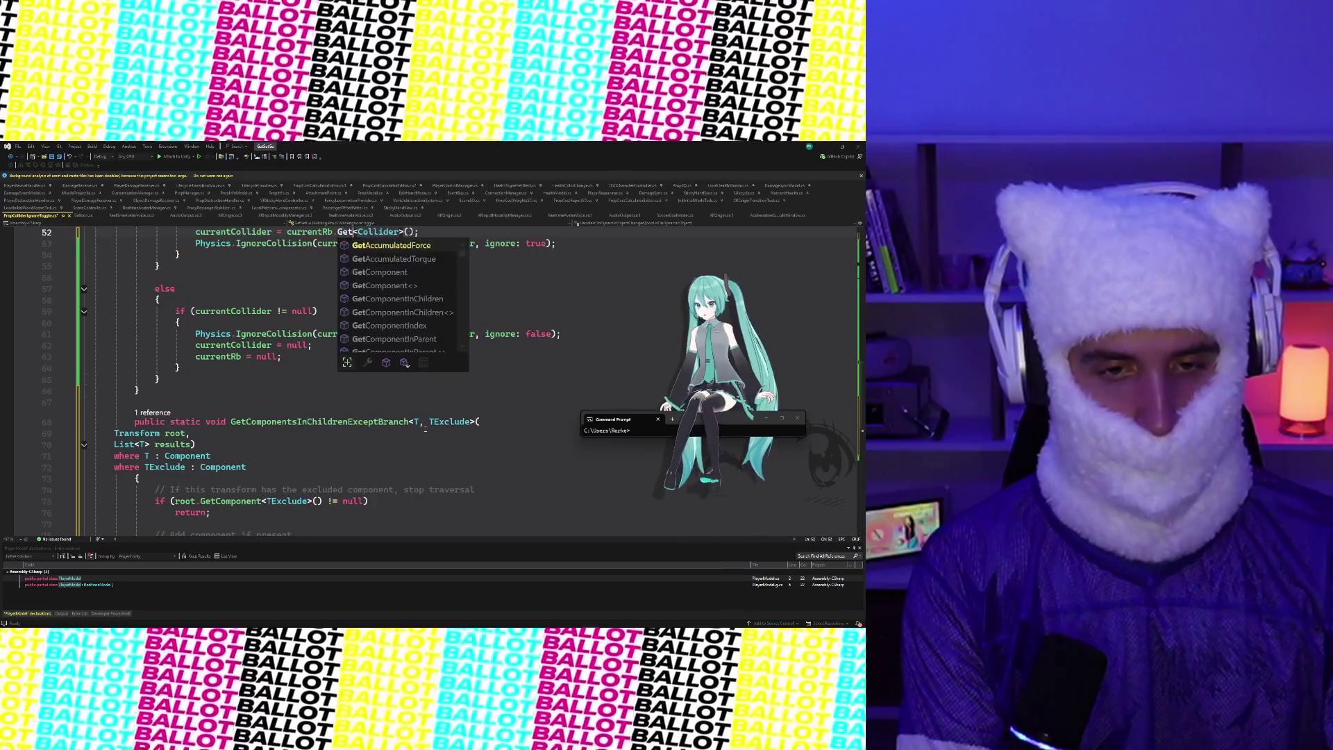
{"action": "type", "text": "ComponentsInChildren"}
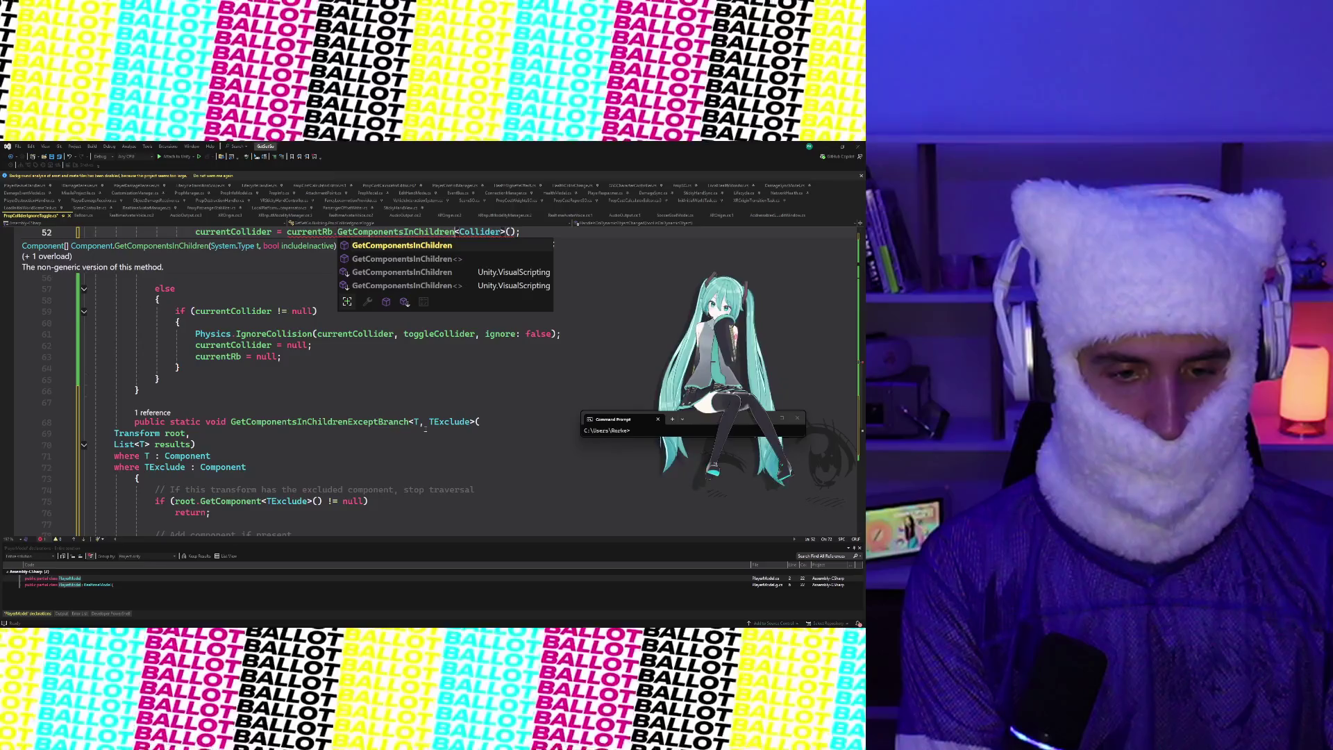
{"action": "type", "text": "Ex"}
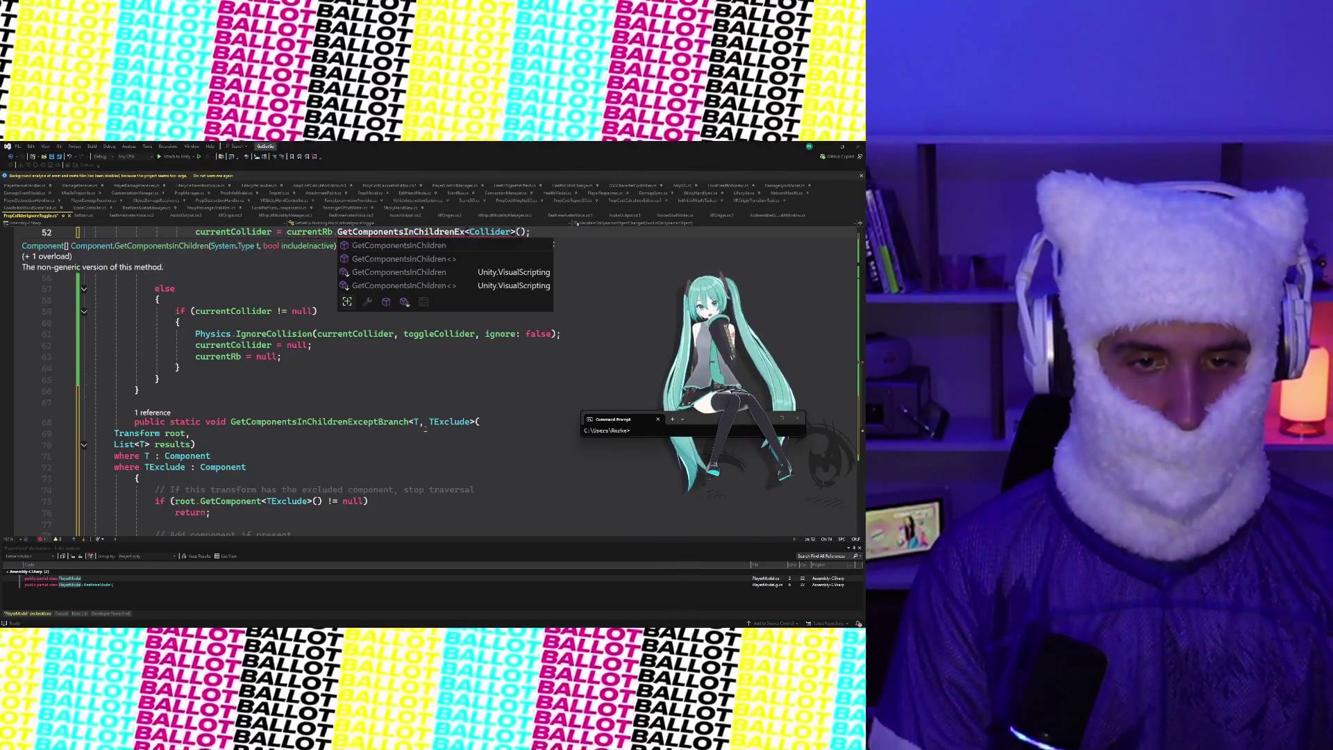
{"action": "left_click", "coordinate": [551, 232]}
{"action": "left_click", "coordinate": [290, 232]}
{"action": "mouse_move", "coordinate": [289, 232]}
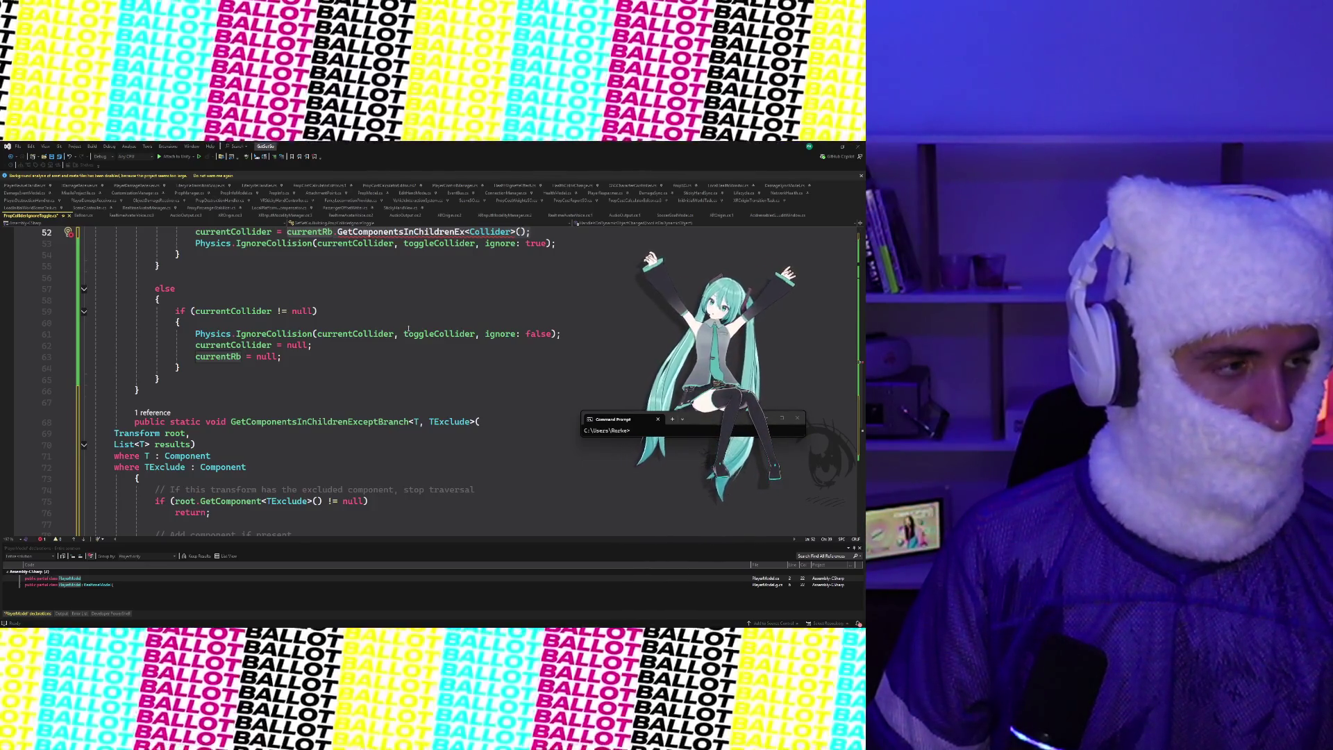
{"action": "mouse_move", "coordinate": [408, 332]}
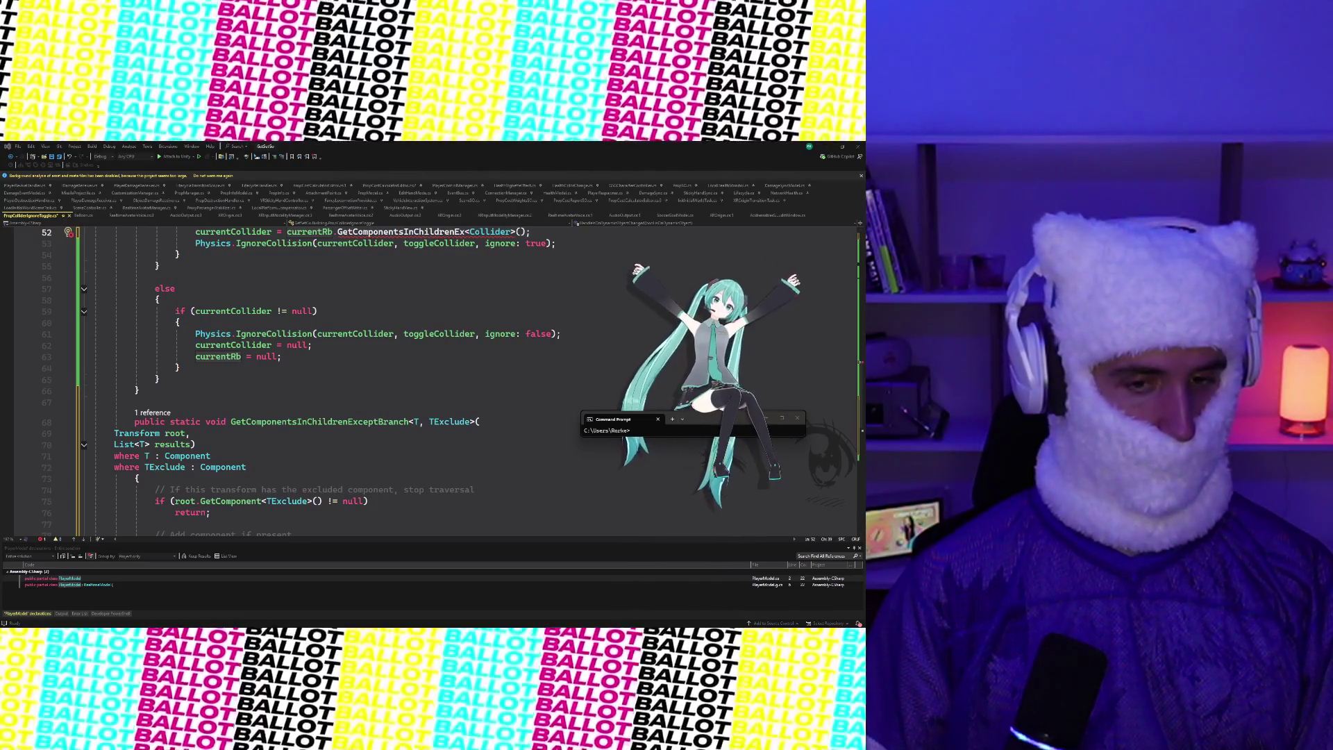
Rewrite line 52's lookup as GetComponentsInChildrenExceptBranch<Collider, AttachmentPoint>
{"action": "scroll", "coordinate": [34, 395], "scroll_direction": "up", "scroll_amount": 1}
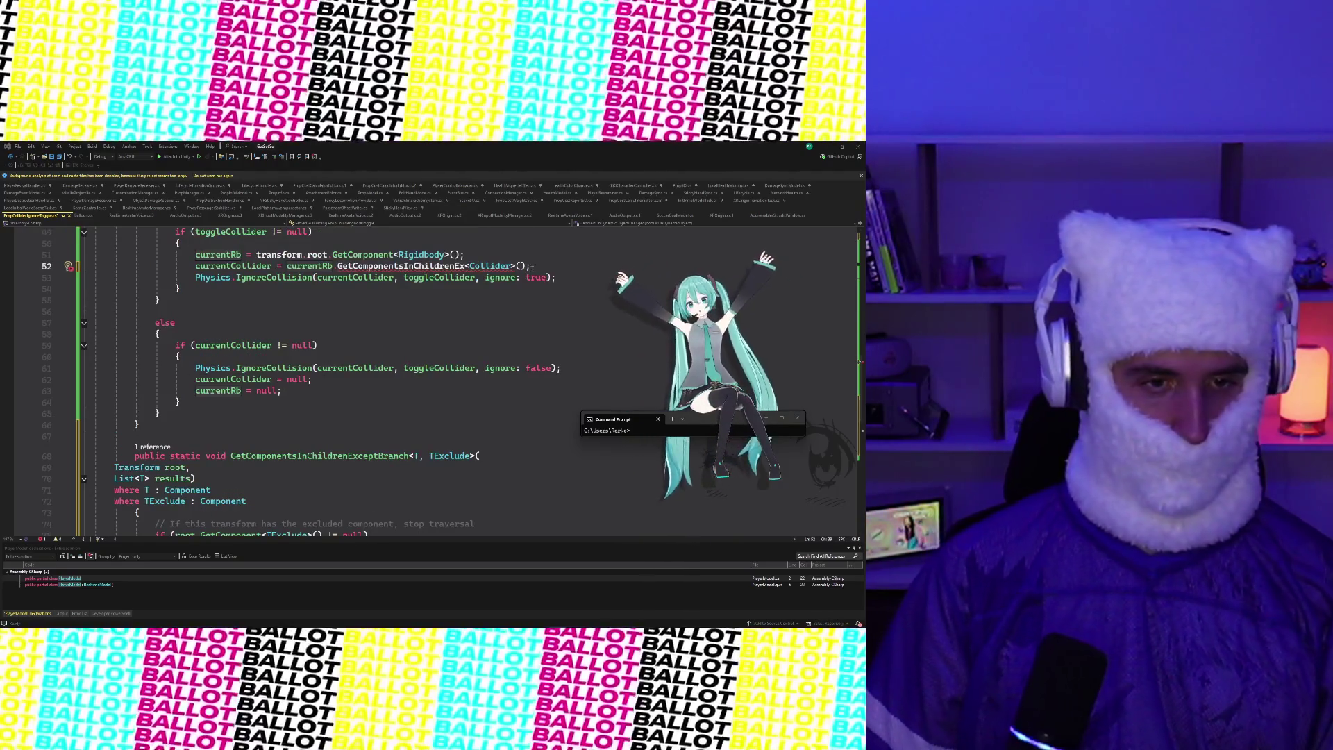
{"action": "left_click", "coordinate": [287, 266]}
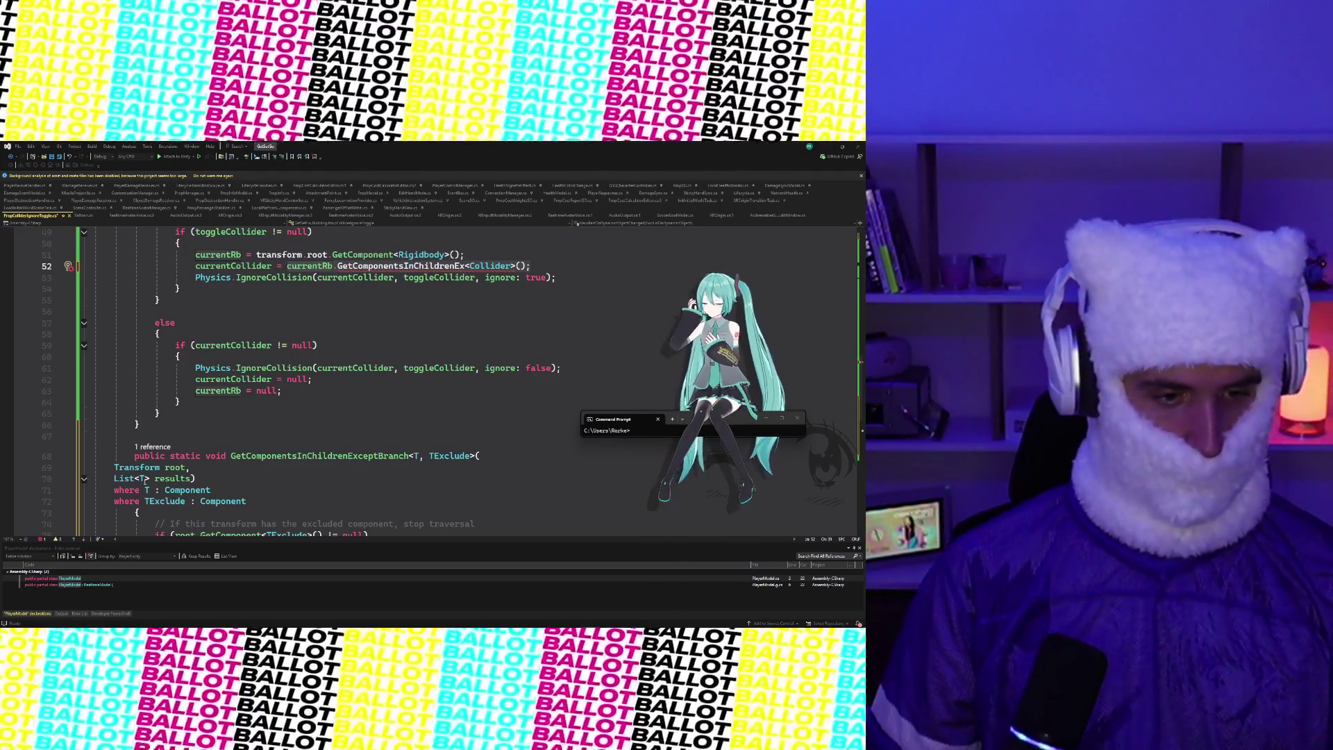
{"action": "mouse_move", "coordinate": [142, 478]}
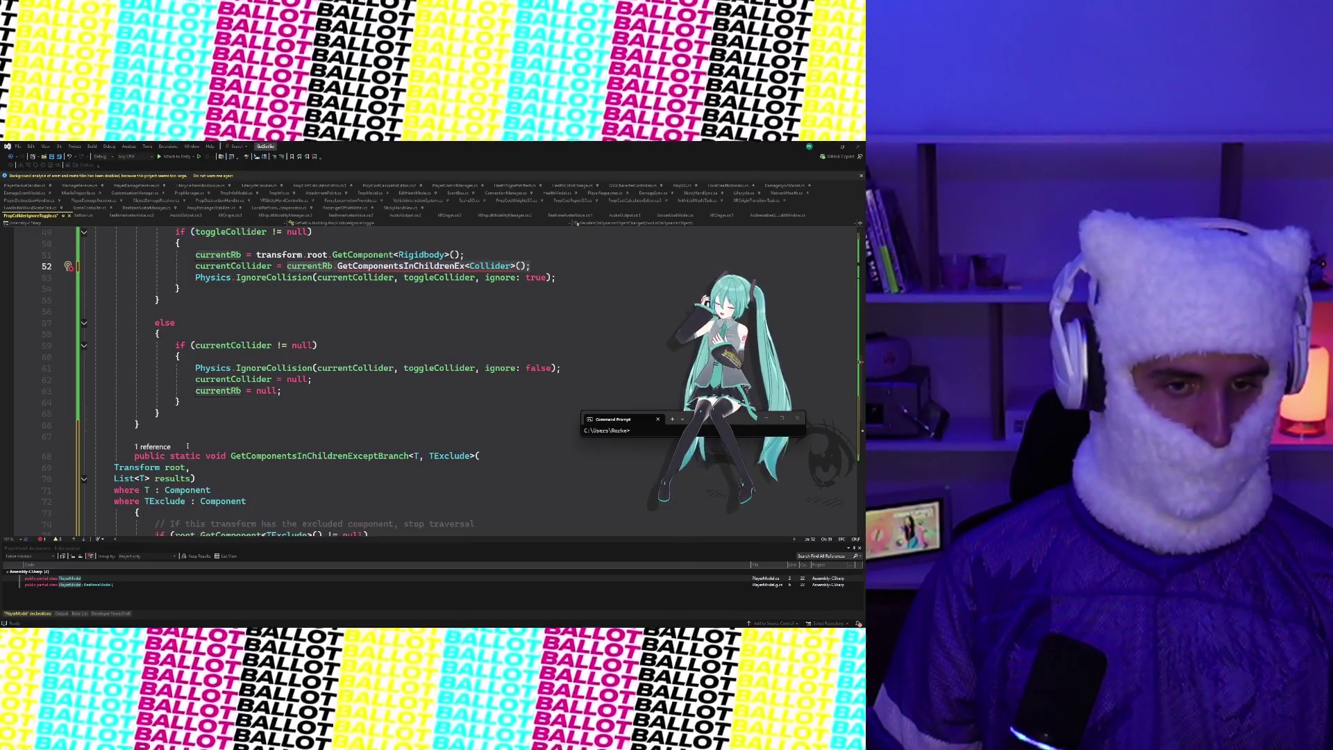
{"action": "key", "text": "shift+End"}
{"action": "key", "text": "Delete"}
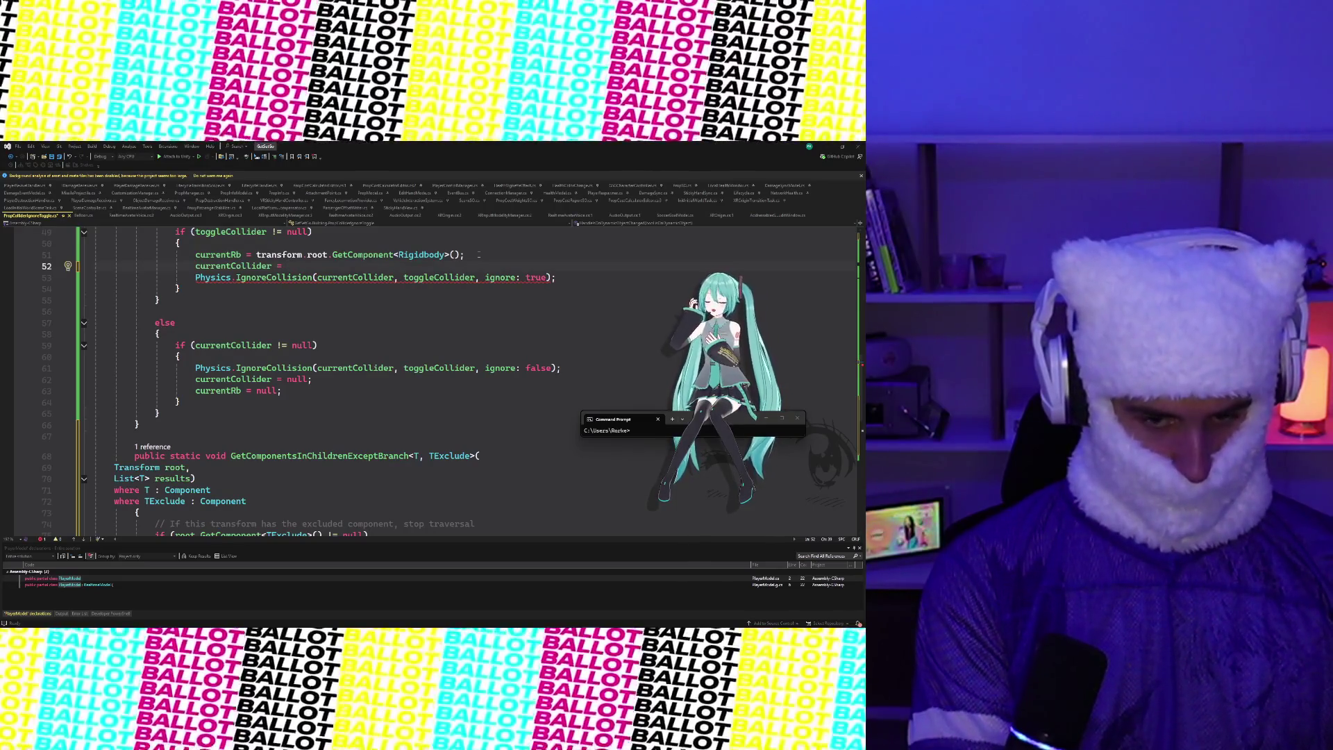
{"action": "type", "text": "GetCompon"}
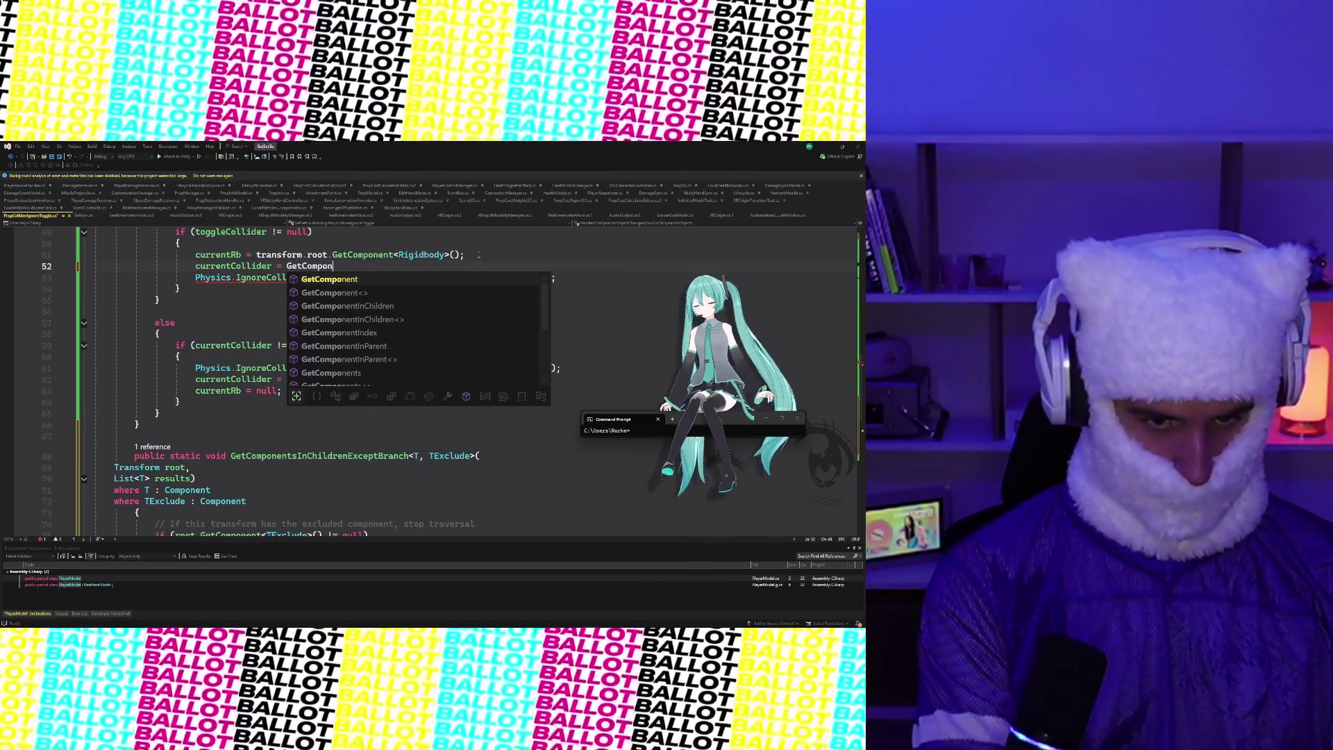
{"action": "type", "text": "entsInChildrenEx"}
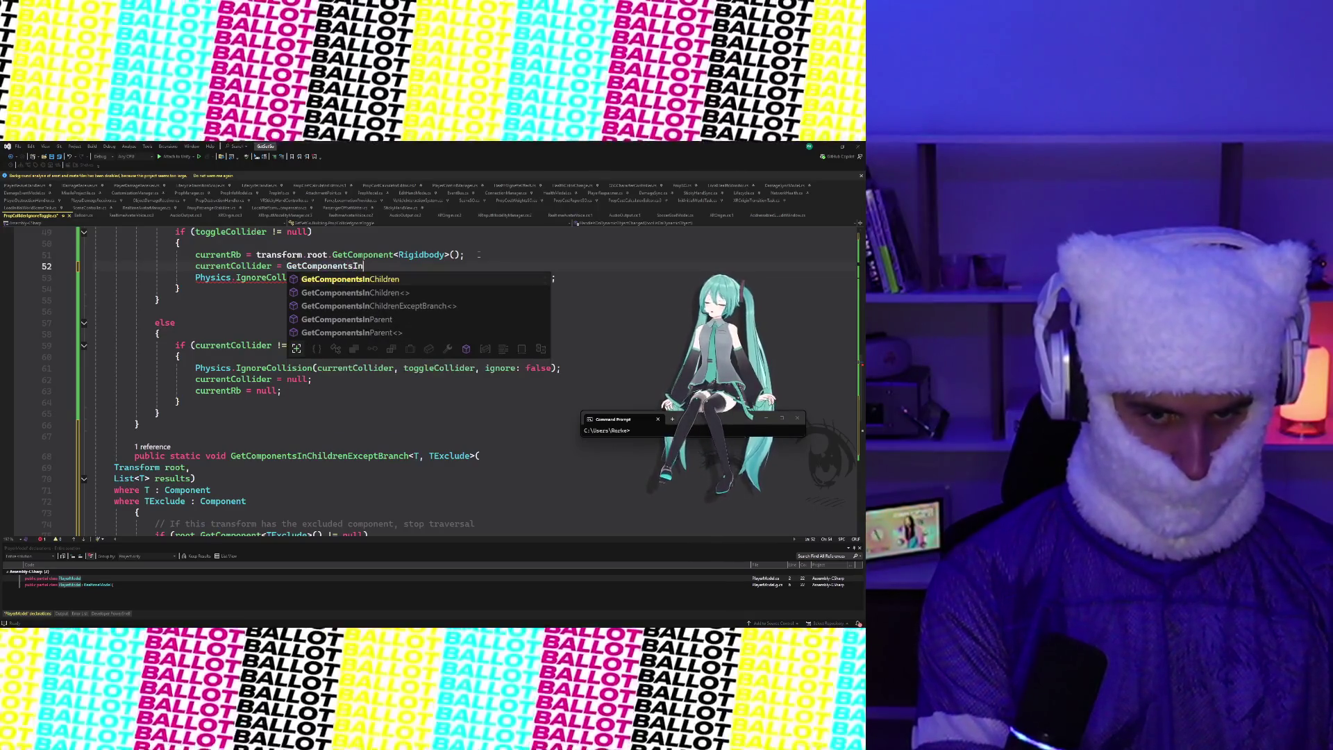
{"action": "key", "text": "Tab"}
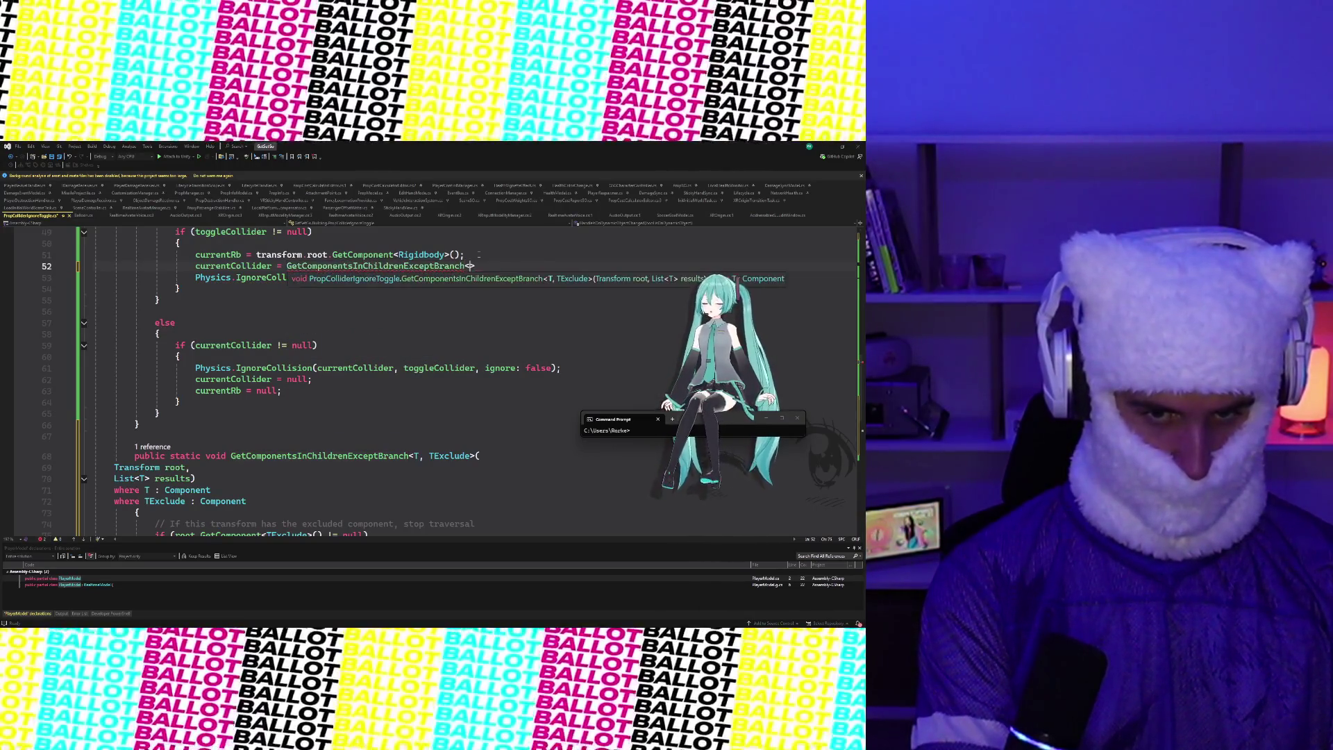
{"action": "type", "text": "<"}
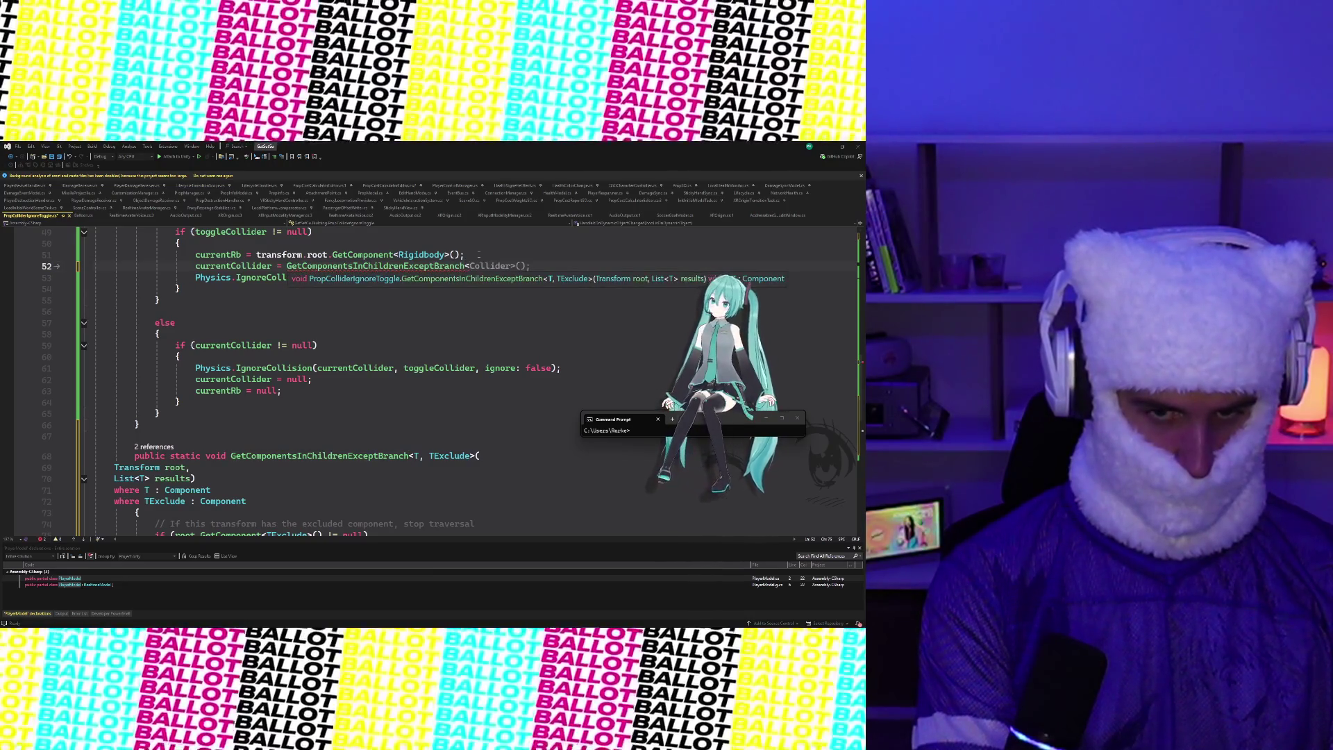
{"action": "type", "text": "Collider"}
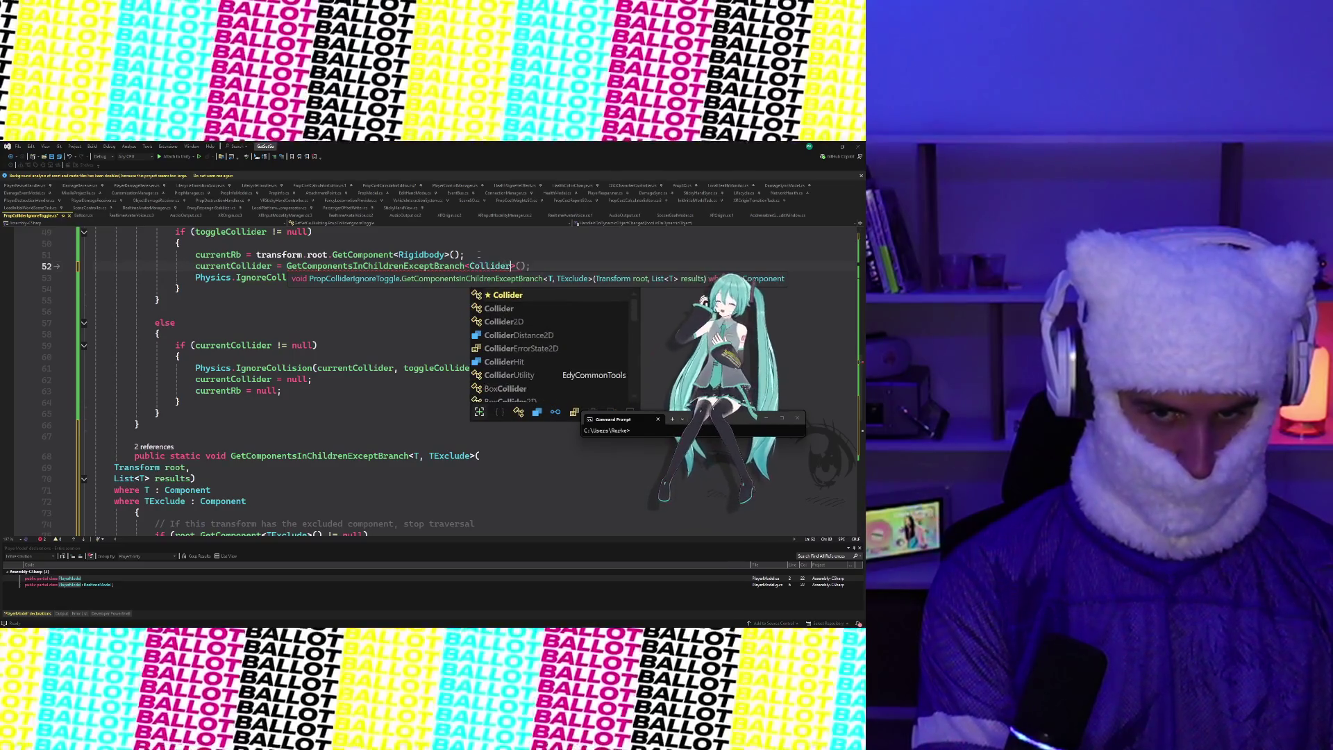
{"action": "type", "text": ", "}
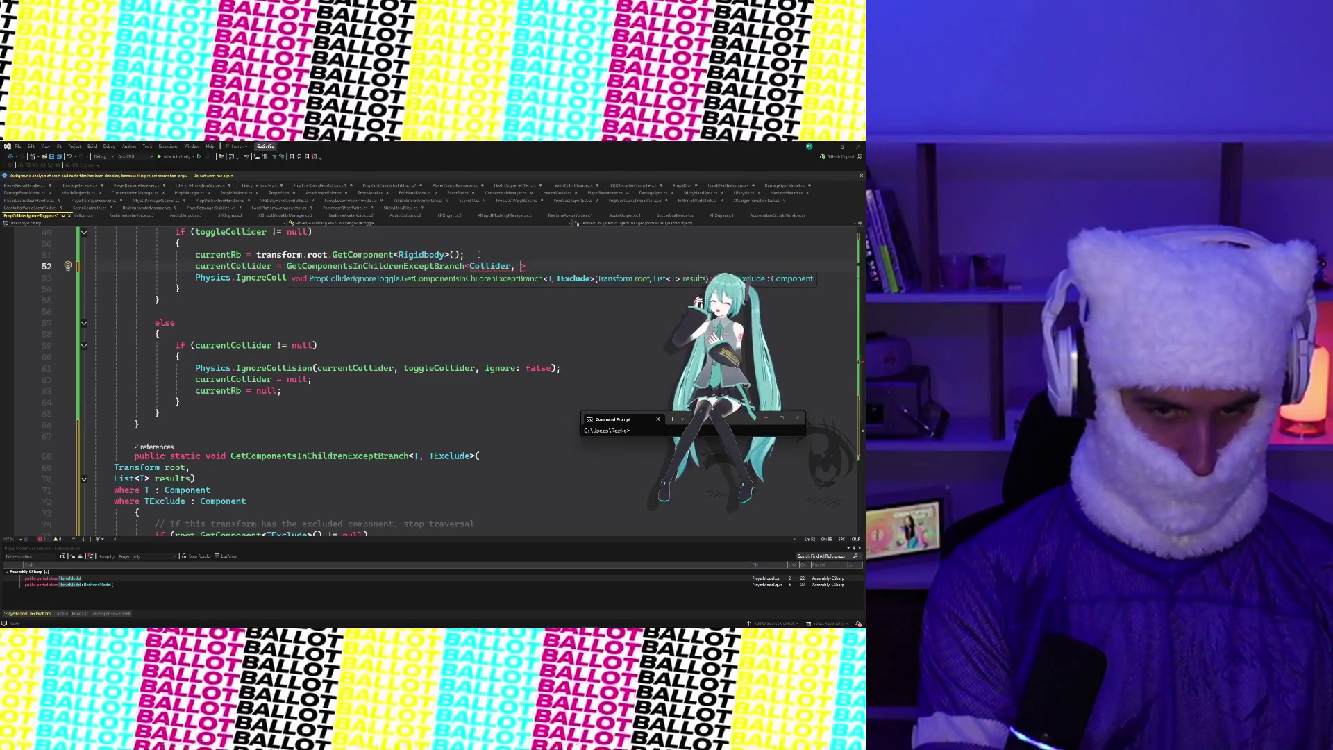
{"action": "type", "text": "AttachmentPoint"}
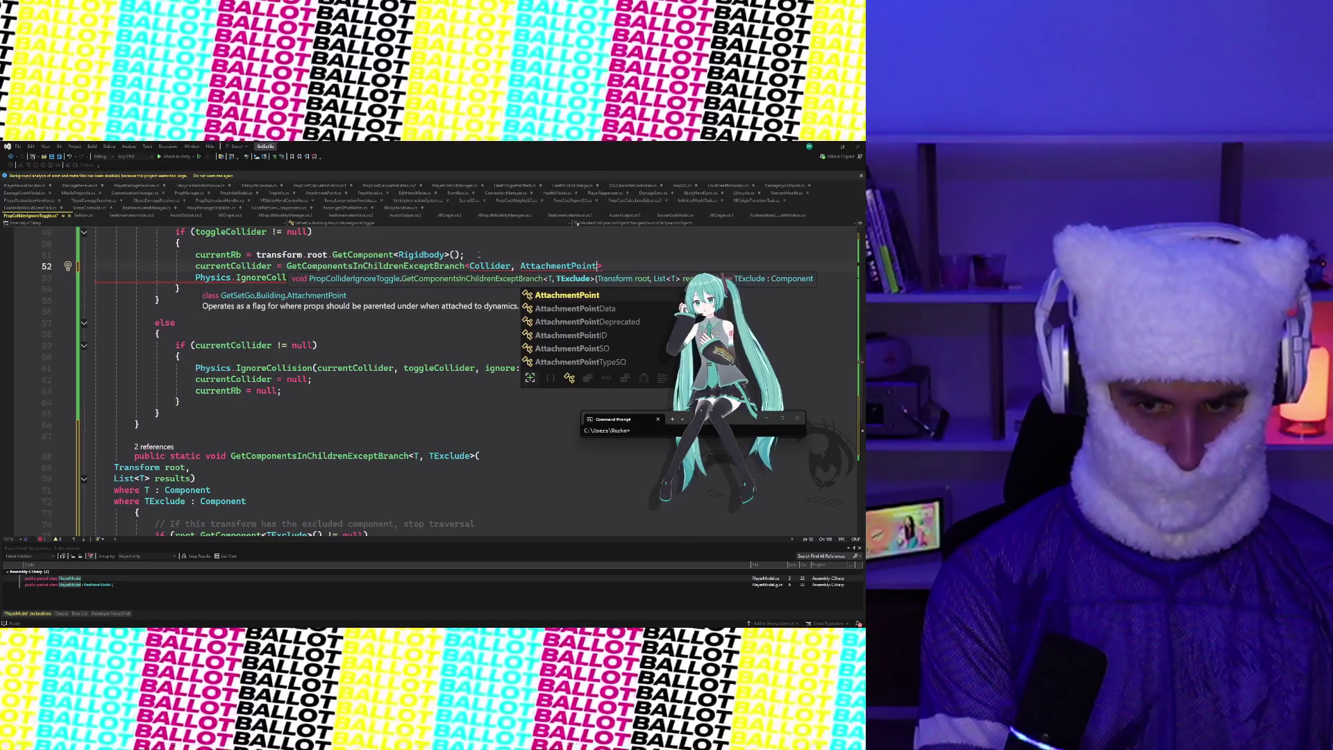
{"action": "key", "text": "Escape"}
{"action": "key", "text": "Escape"}
Pass currentRb.transform as the argument to the helper call
{"action": "key", "text": "Right"}
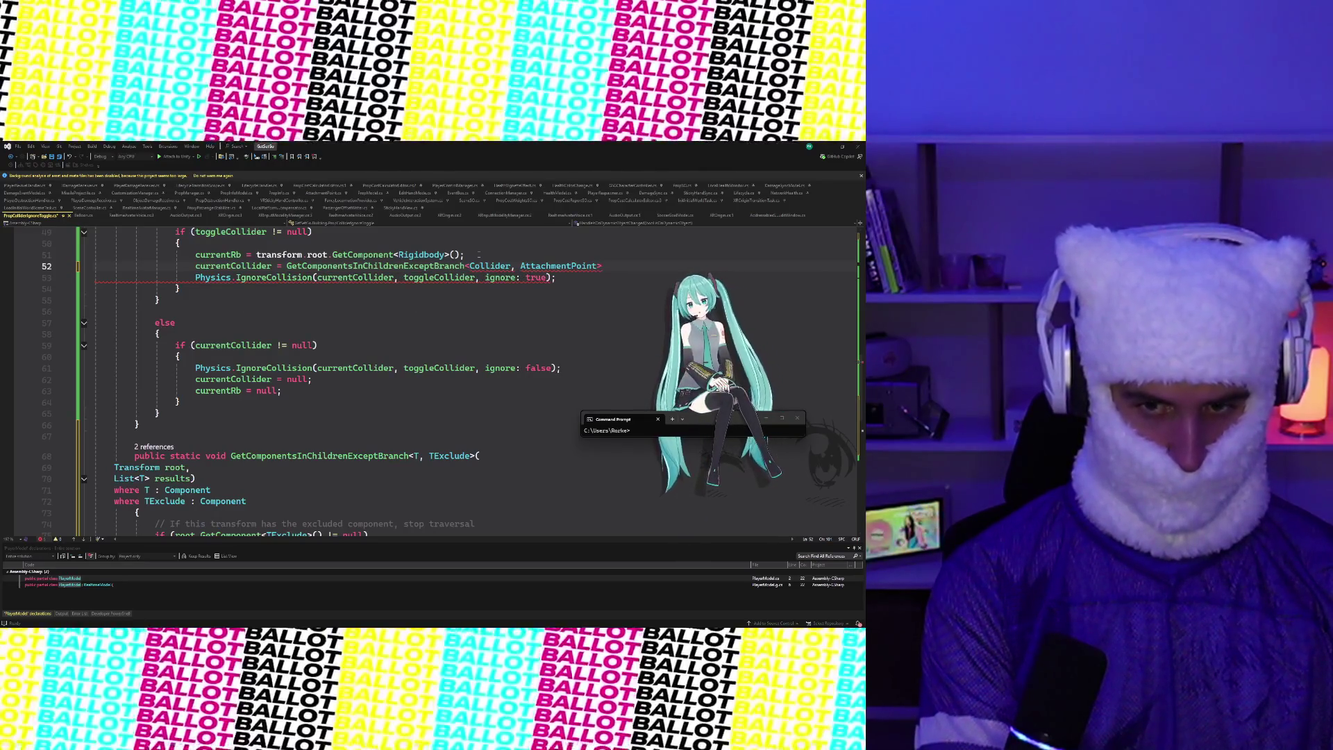
{"action": "key", "text": "BackSpace"}
{"action": "type", "text": "("}
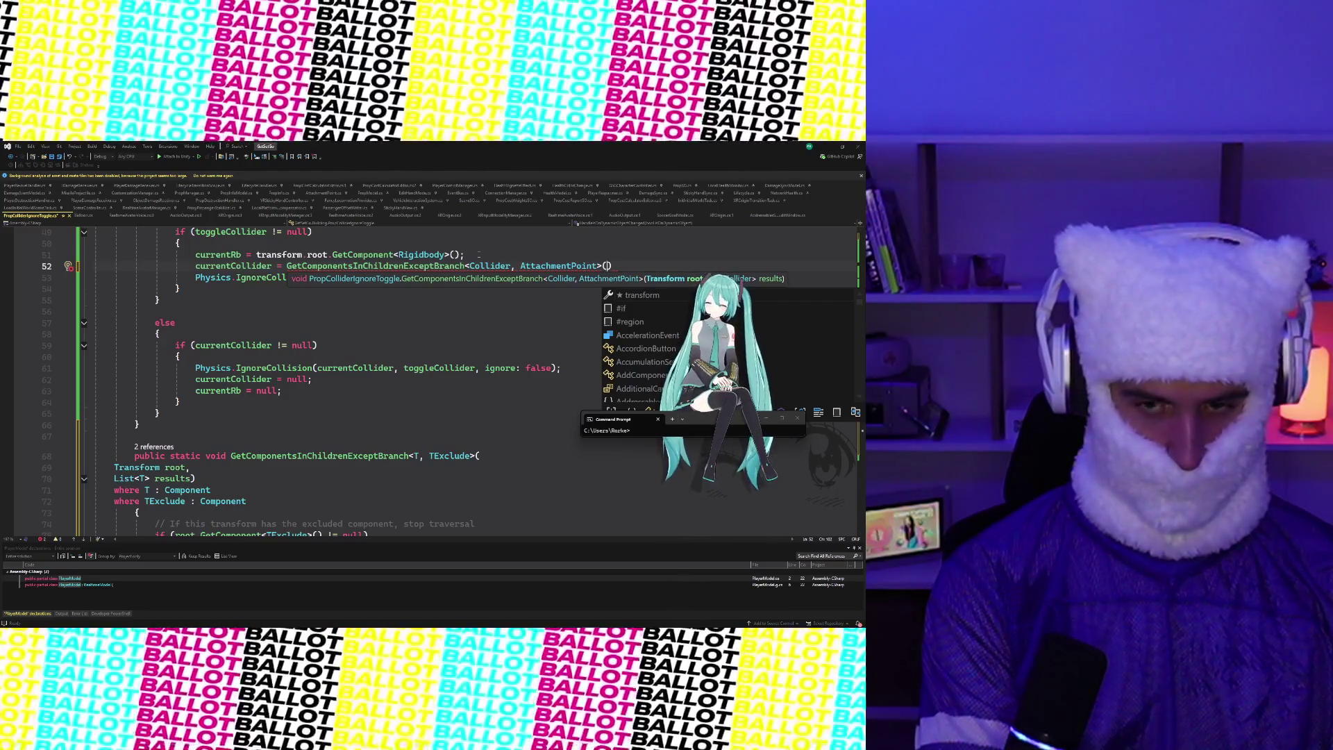
{"action": "type", "text": "currentRb.tra"}
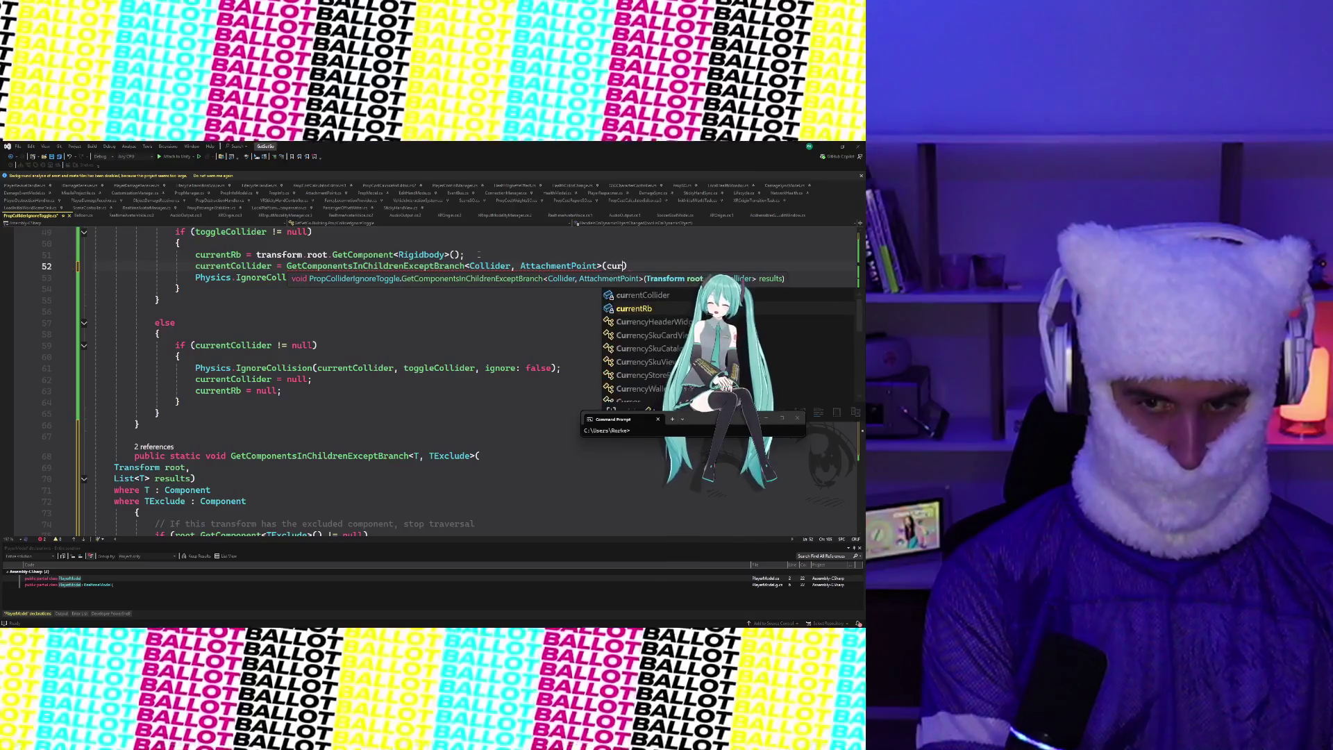
{"action": "key", "text": "Tab"}
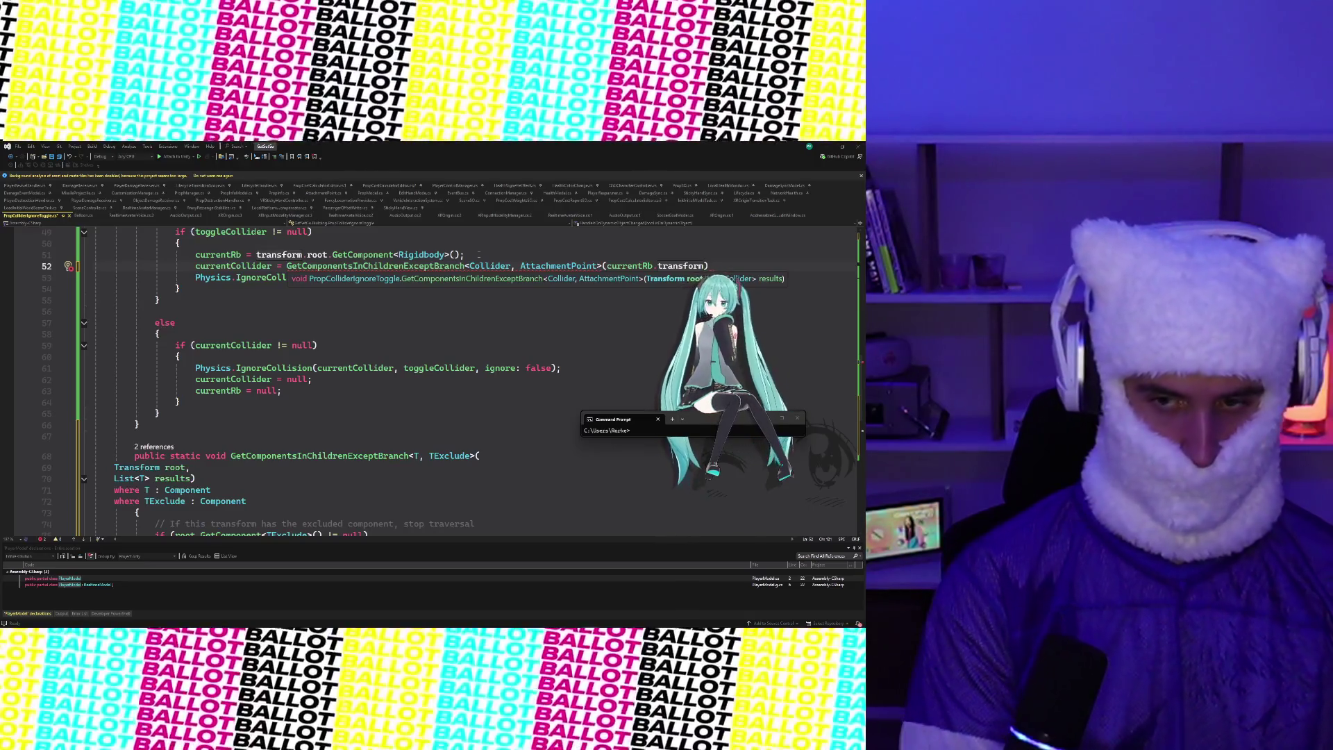
{"action": "scroll", "coordinate": [798, 266], "scroll_direction": "down", "scroll_amount": 2}
{"action": "scroll", "coordinate": [798, 266], "scroll_direction": "up", "scroll_amount": 2}
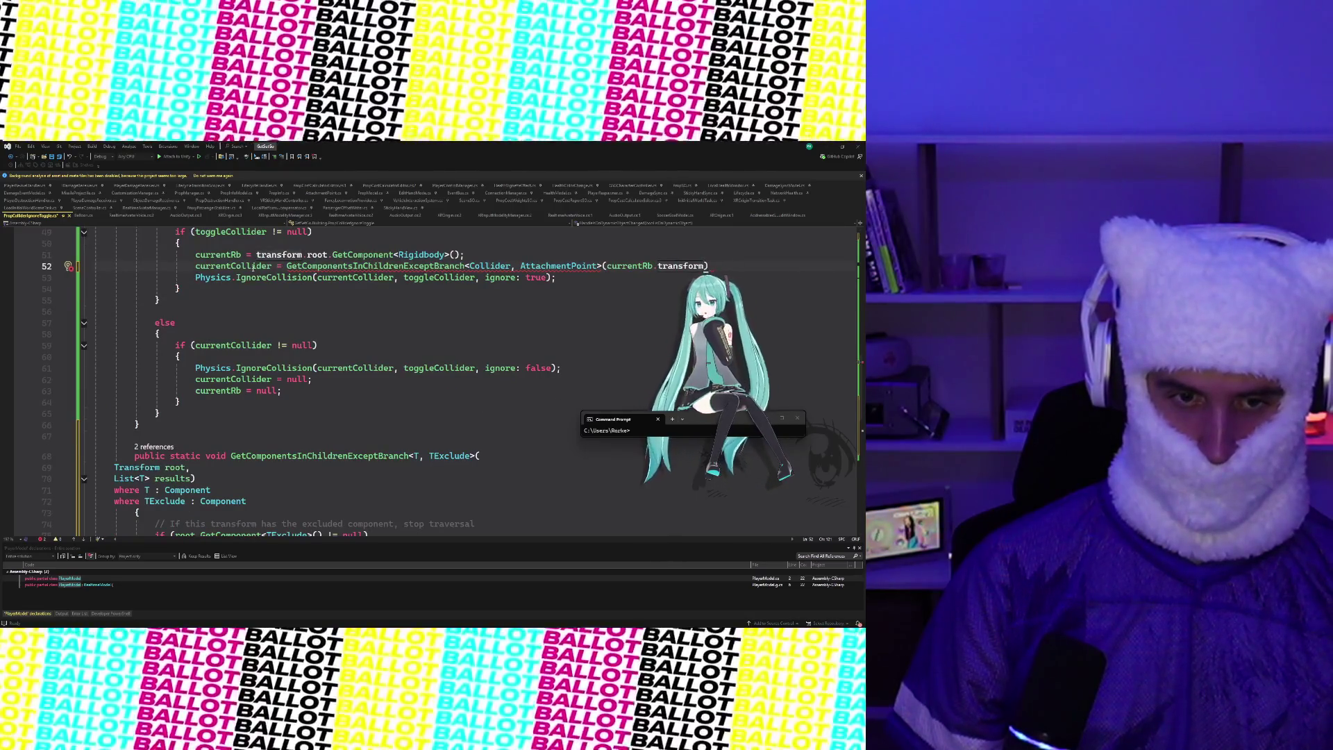
{"action": "scroll", "coordinate": [223, 343], "scroll_direction": "up", "scroll_amount": 15}
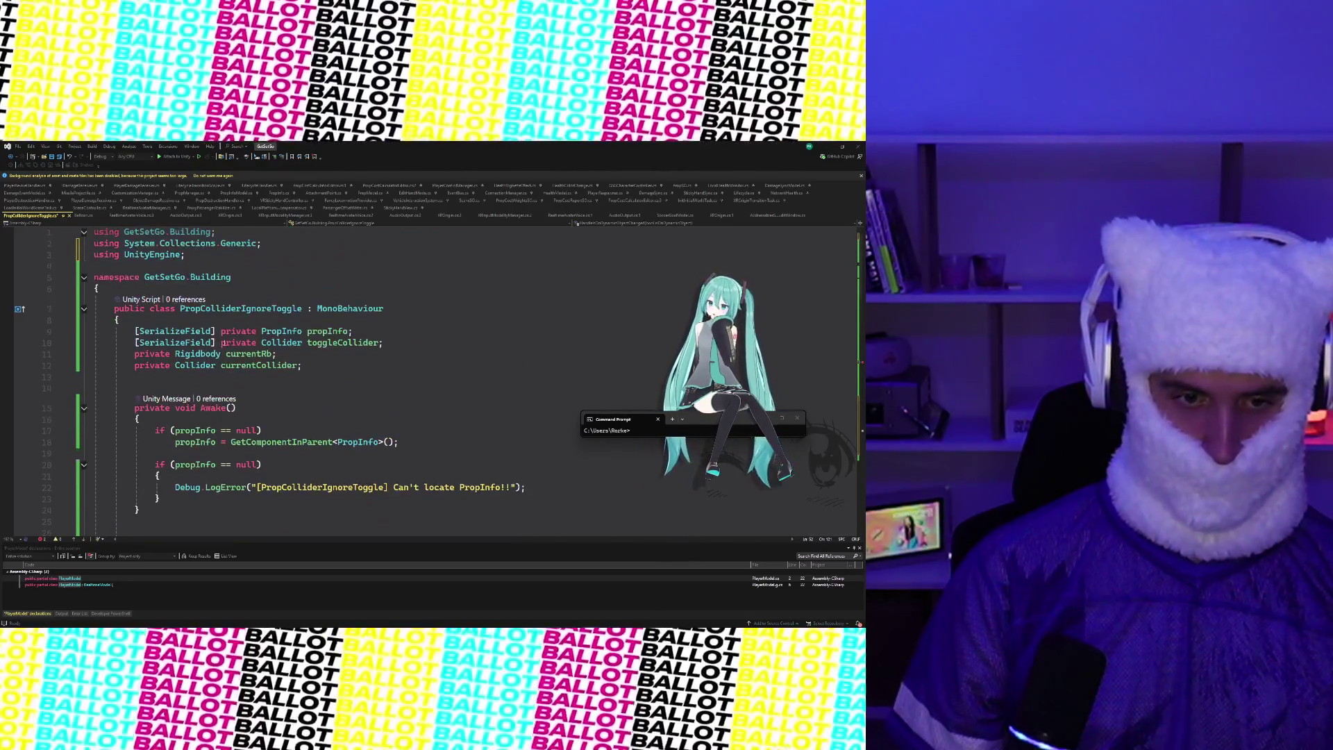
Insert 'List<' before the Collider type of the currentCollider field on line 12
{"action": "scroll", "coordinate": [207, 389], "scroll_direction": "down", "scroll_amount": 15}
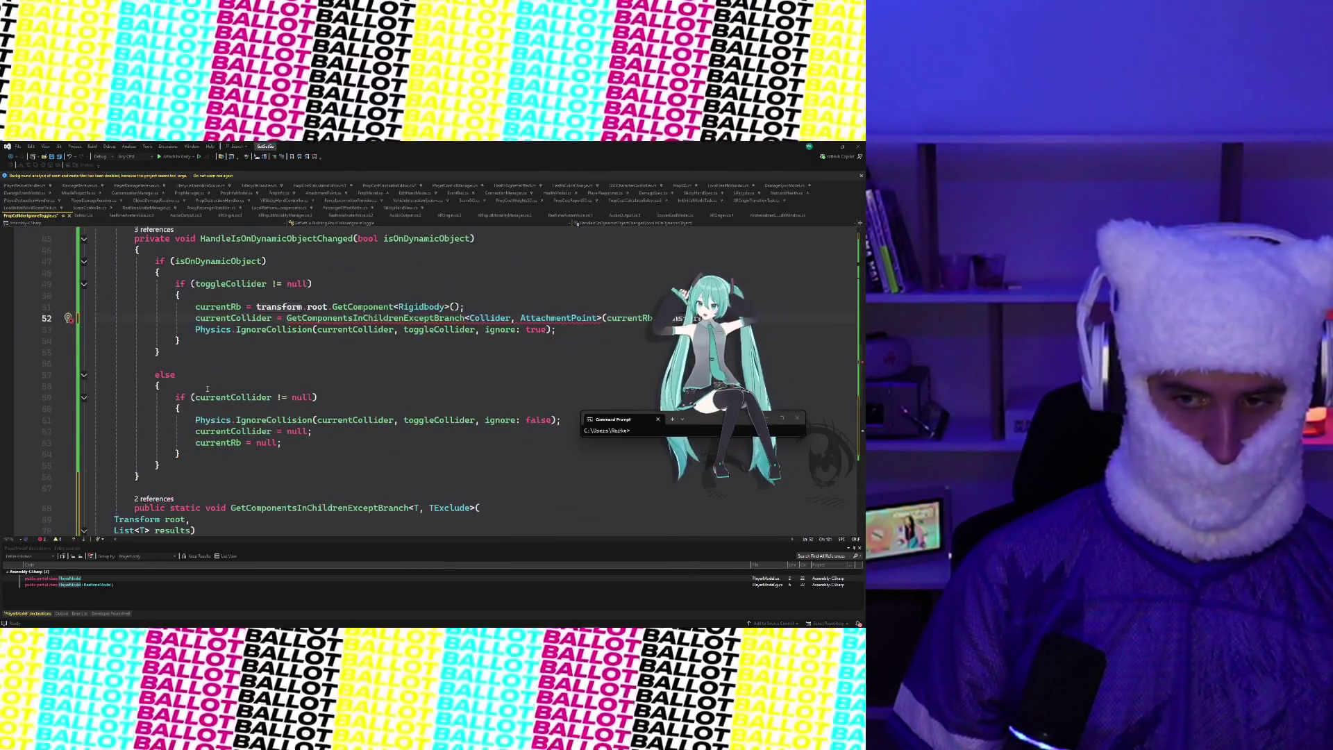
{"action": "scroll", "coordinate": [207, 389], "scroll_direction": "down", "scroll_amount": 2}
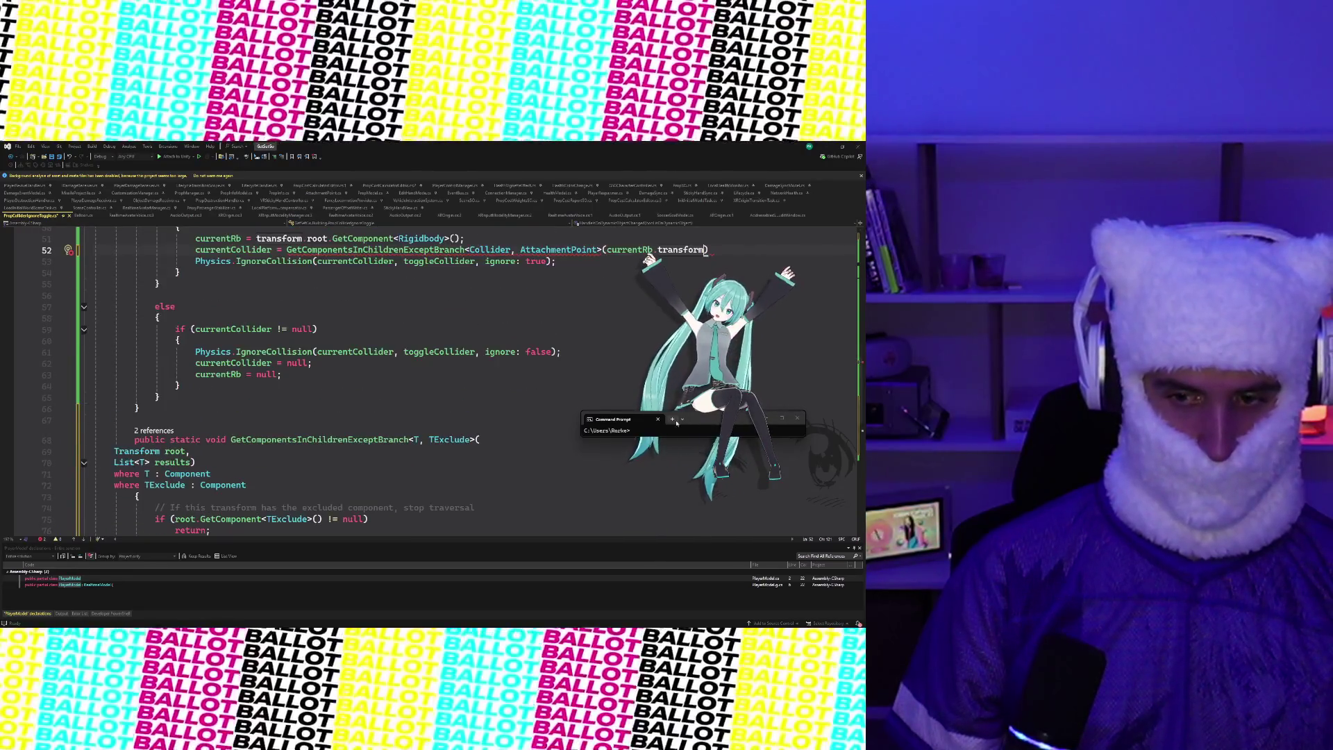
{"action": "left_click_drag", "start_coordinate": [670, 423], "coordinate": [643, 520]}
{"action": "scroll", "coordinate": [594, 378], "scroll_direction": "up", "scroll_amount": 3}
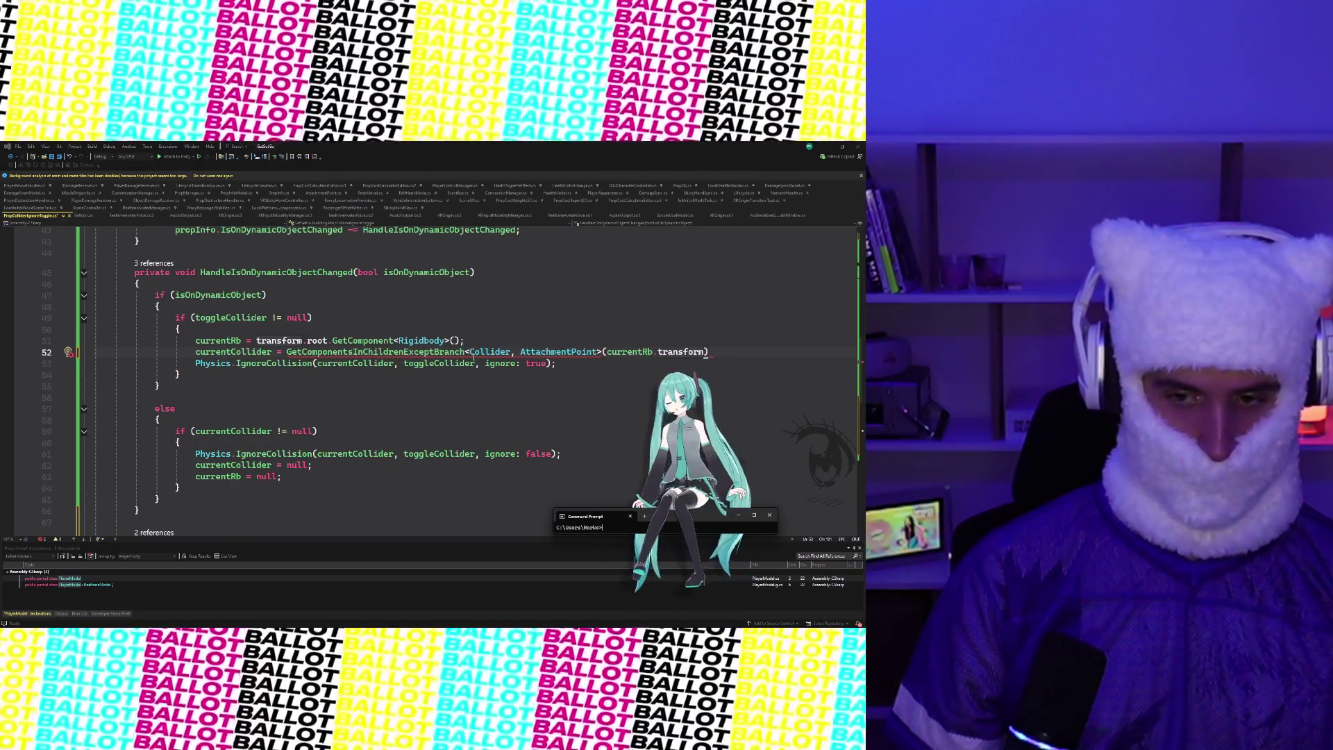
{"action": "scroll", "coordinate": [285, 299], "scroll_direction": "up", "scroll_amount": 14}
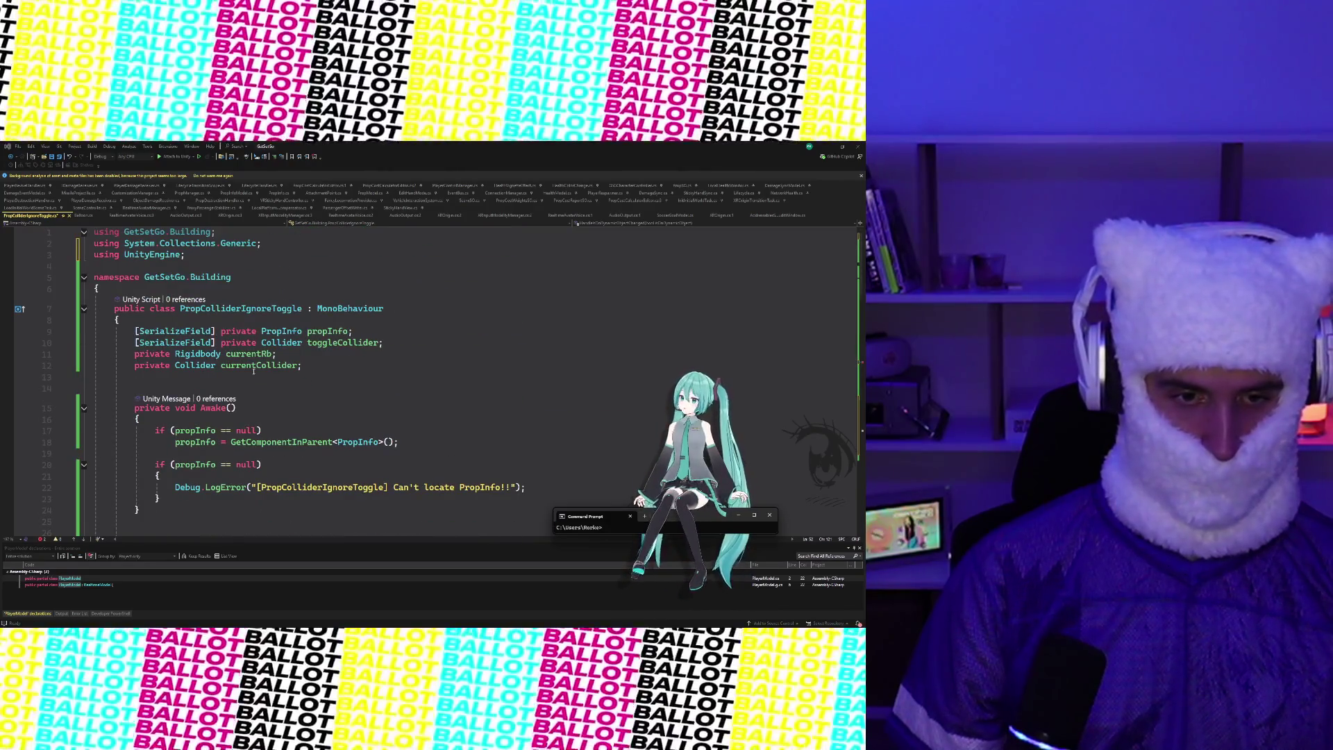
{"action": "left_click", "coordinate": [220, 365]}
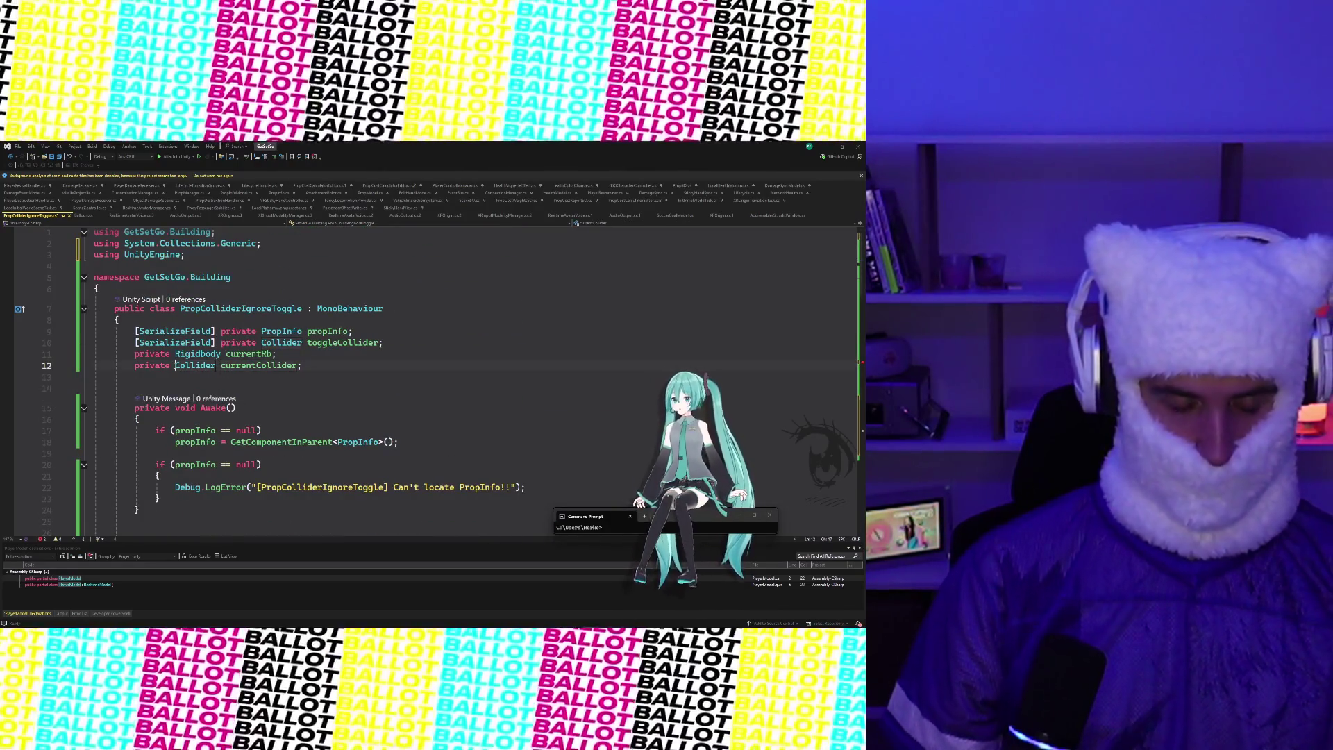
{"action": "type", "text": "List"}
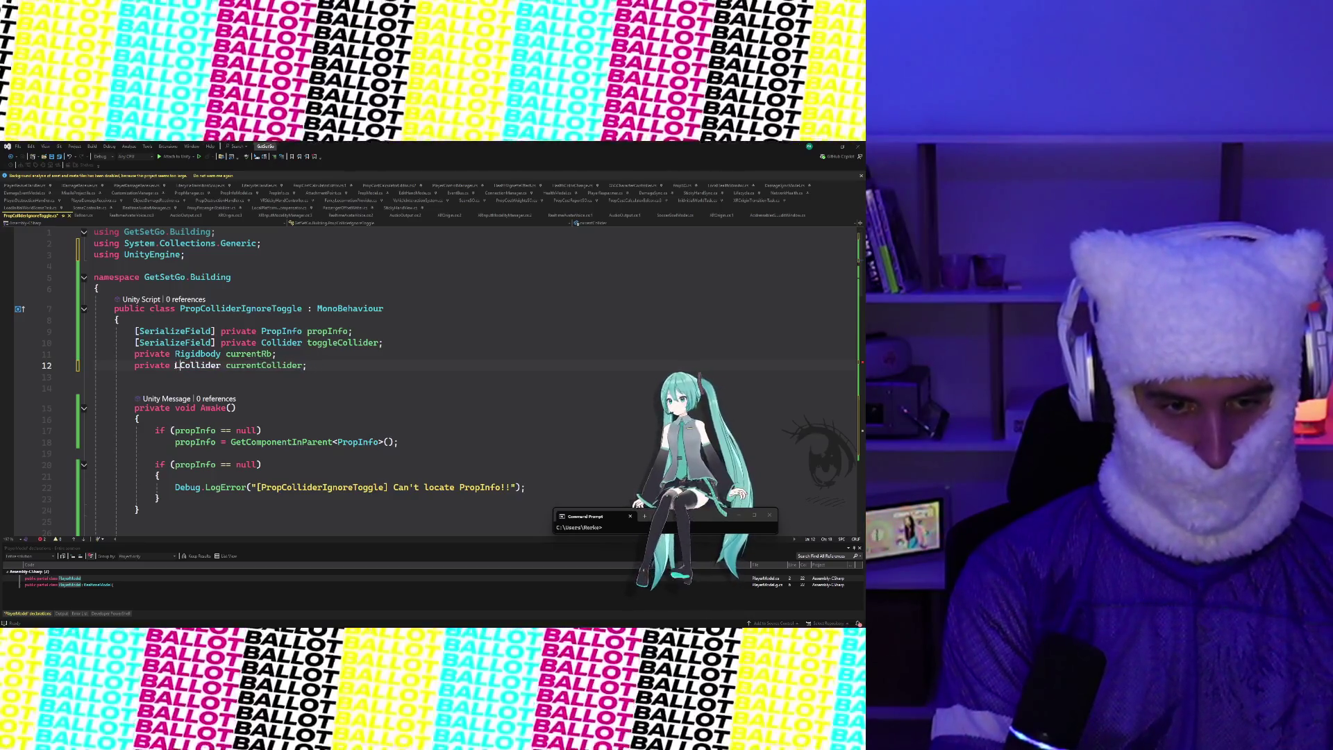
{"action": "type", "text": "<"}
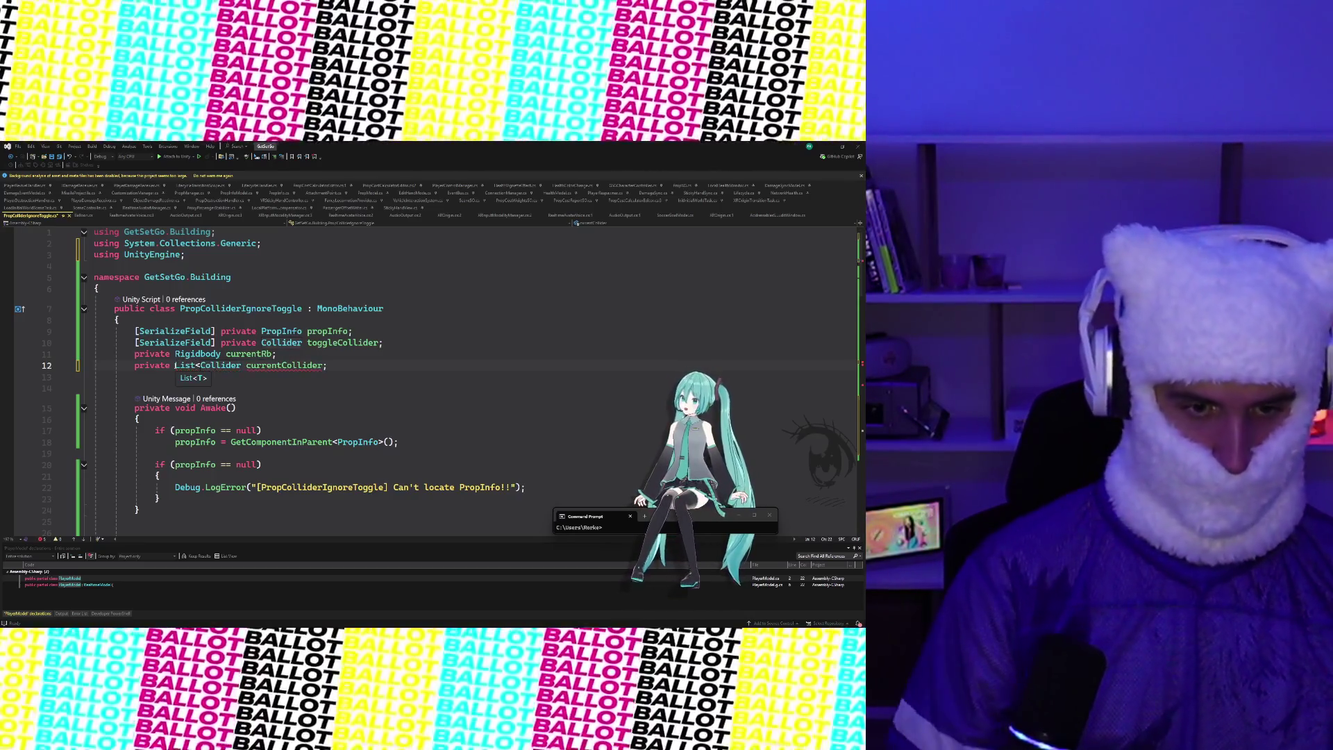
Close the List<Collider> type and rename the field to currentColliders
{"action": "left_click", "coordinate": [244, 366]}
{"action": "type", "text": ">"}
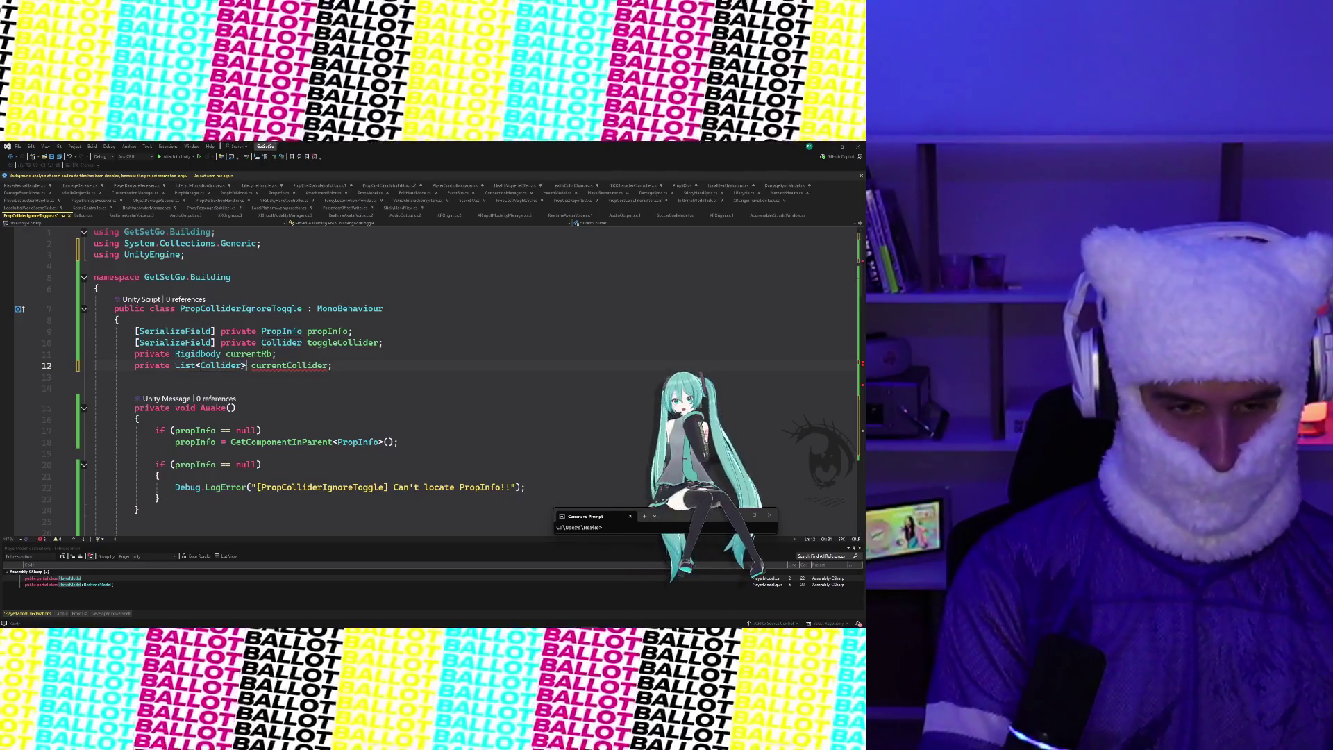
{"action": "left_click", "coordinate": [332, 366]}
{"action": "scroll", "coordinate": [344, 385], "scroll_direction": "down", "scroll_amount": 14}
{"action": "type", "text": "s"}
{"action": "left_click", "coordinate": [407, 384]}
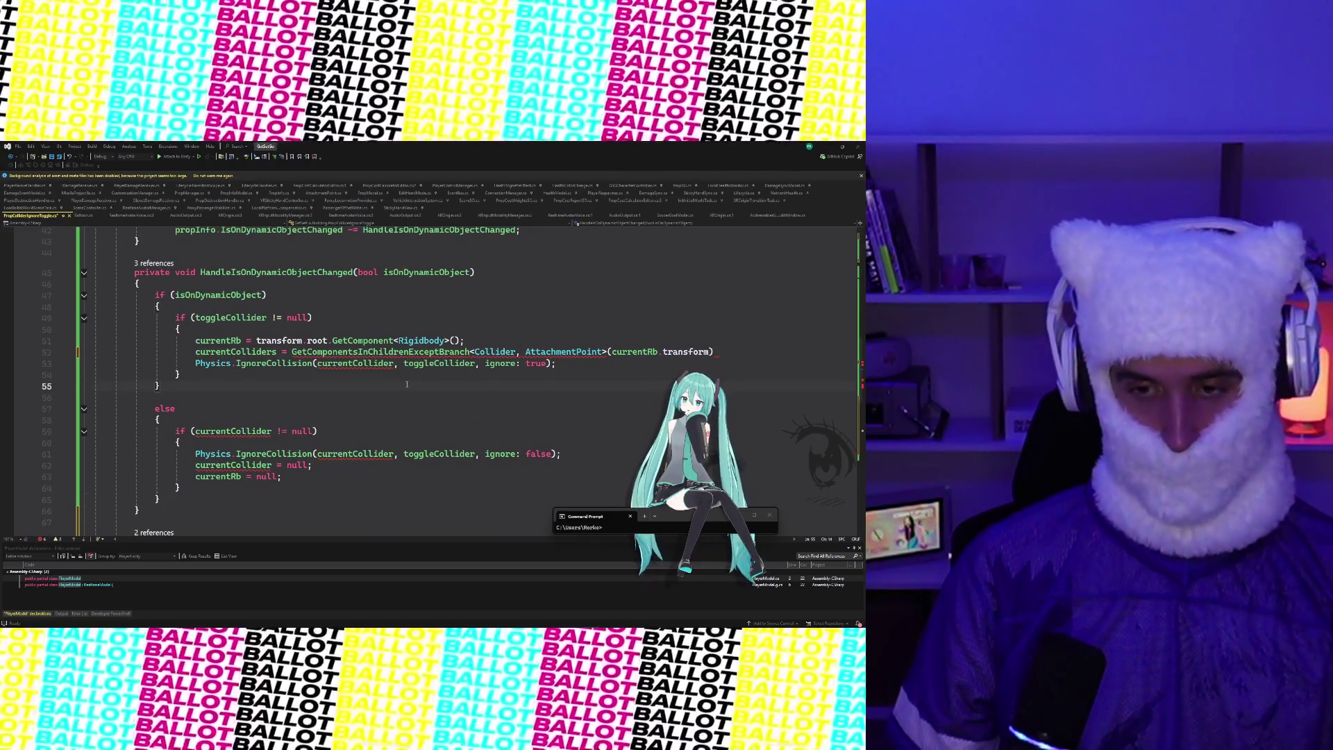
{"action": "left_click", "coordinate": [718, 353]}
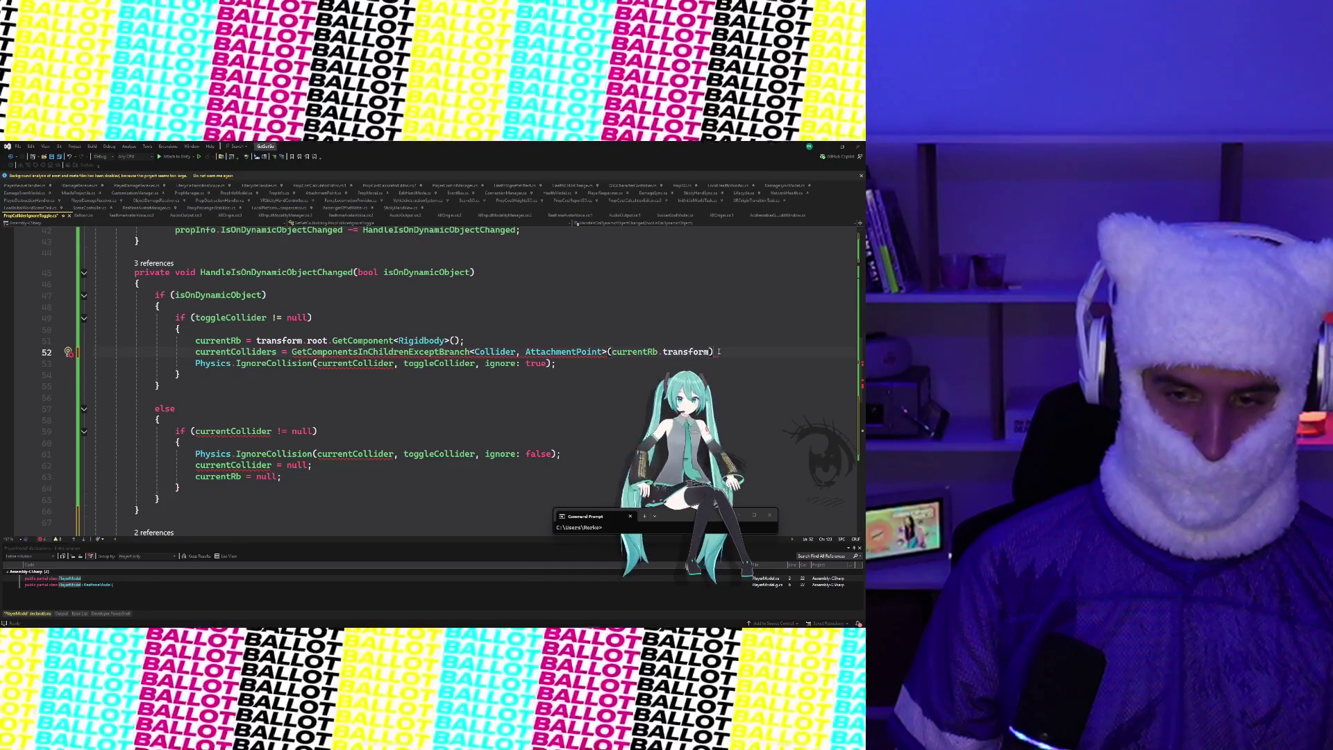
Initialise the currentColliders field with '= new()'
{"action": "scroll", "coordinate": [364, 292], "scroll_direction": "up", "scroll_amount": 14}
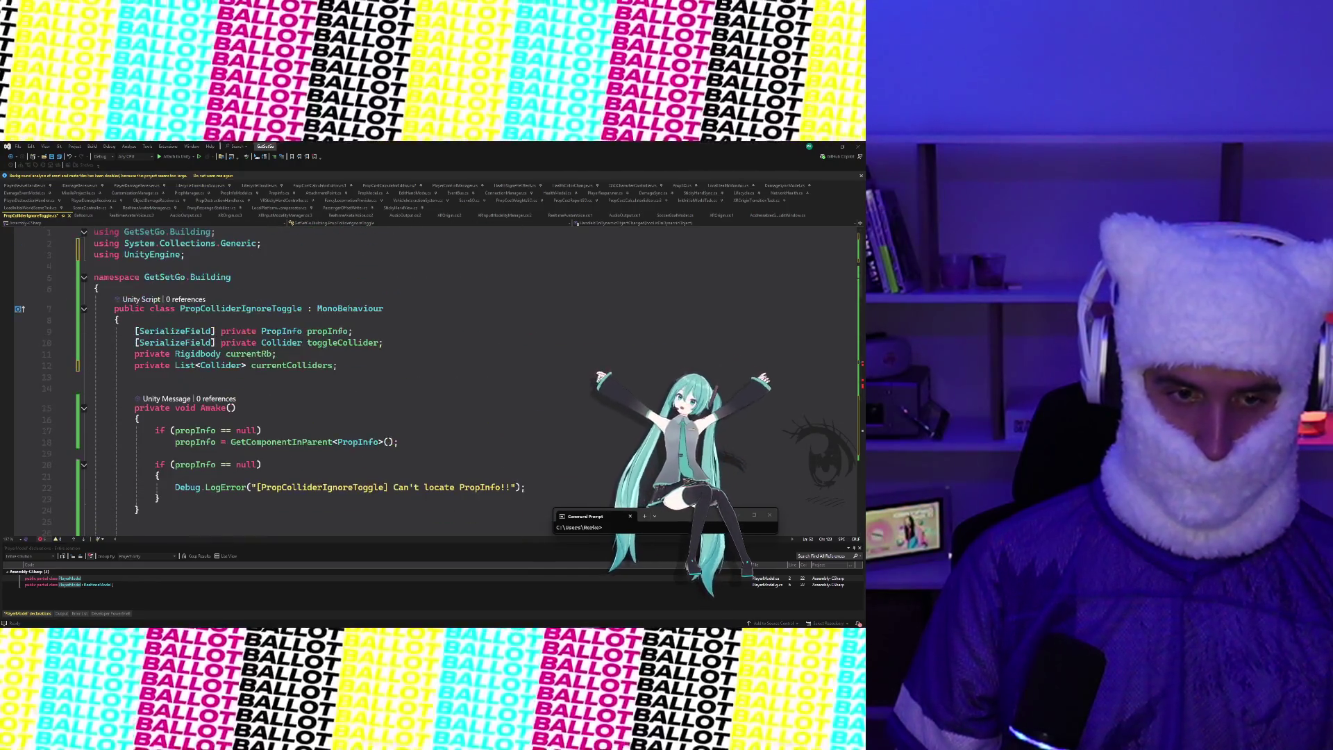
{"action": "left_click", "coordinate": [335, 366]}
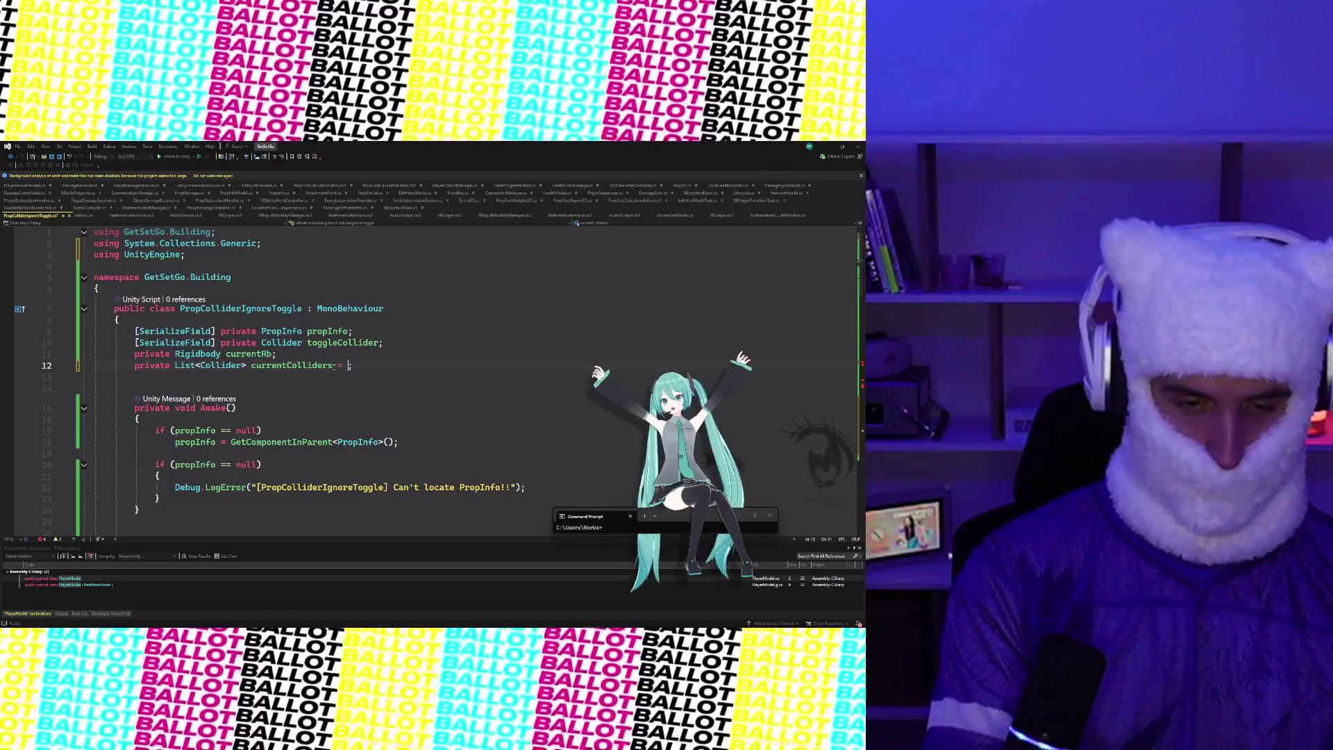
{"action": "type", "text": "= new"}
{"action": "key", "text": "Escape"}
{"action": "key", "text": "ctrl+space"}
{"action": "key", "text": "Escape"}
{"action": "type", "text": "()"}
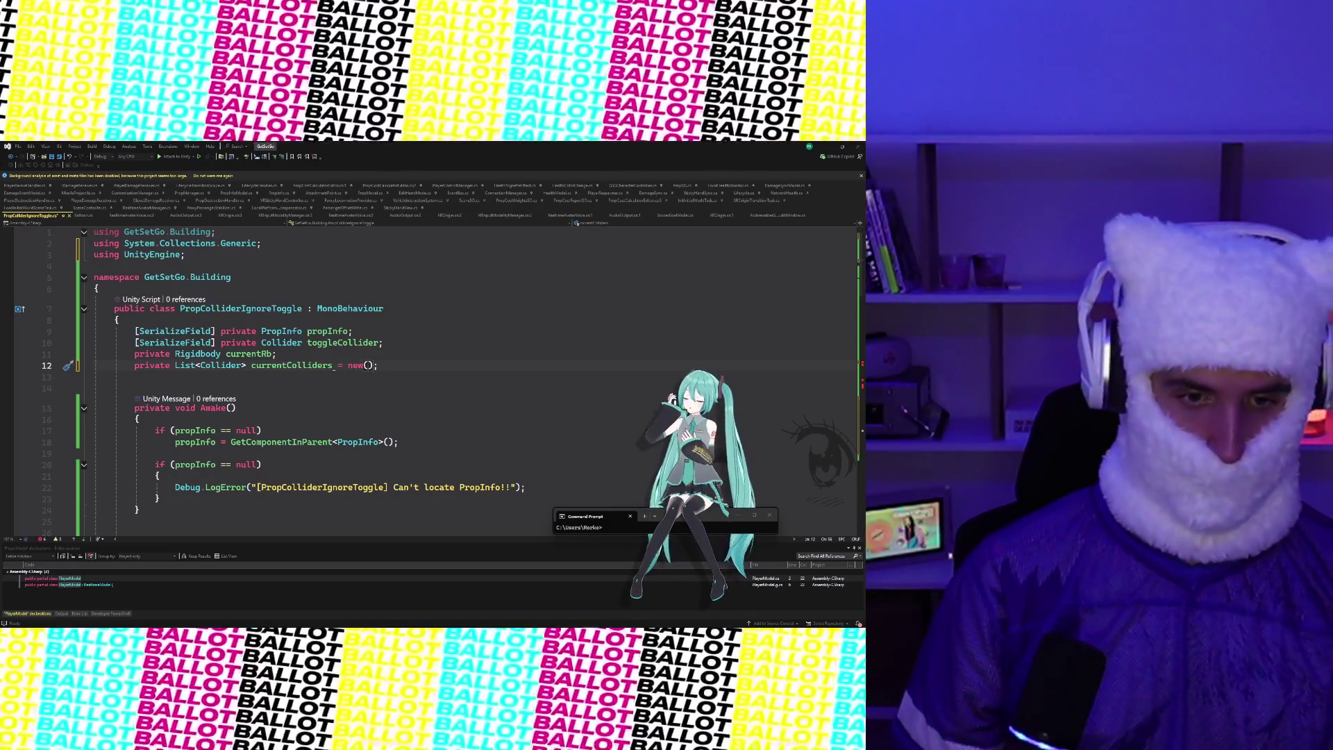
{"action": "scroll", "coordinate": [348, 404], "scroll_direction": "down", "scroll_amount": 14}
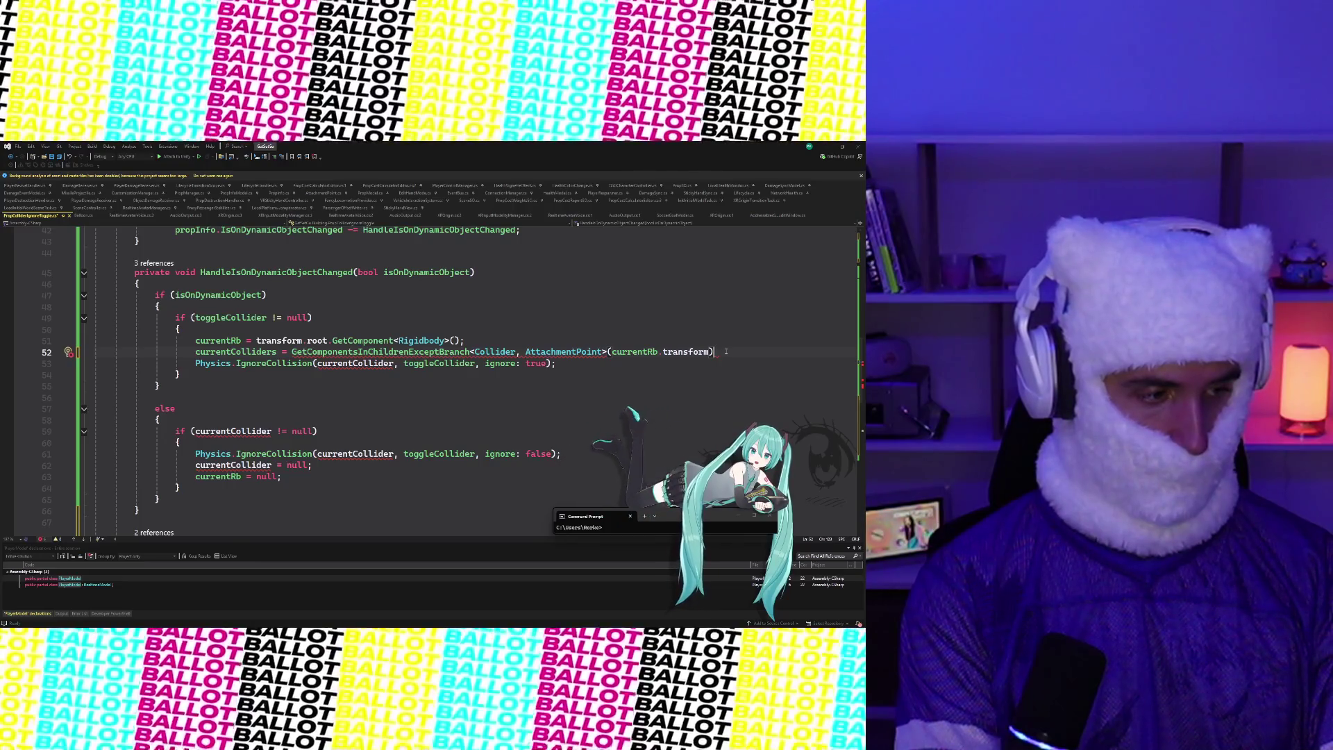
Add currentColliders as a second argument to the GetComponentsInChildrenExceptBranch call
{"action": "key", "text": "BackSpace"}
{"action": "type", "text": "."}
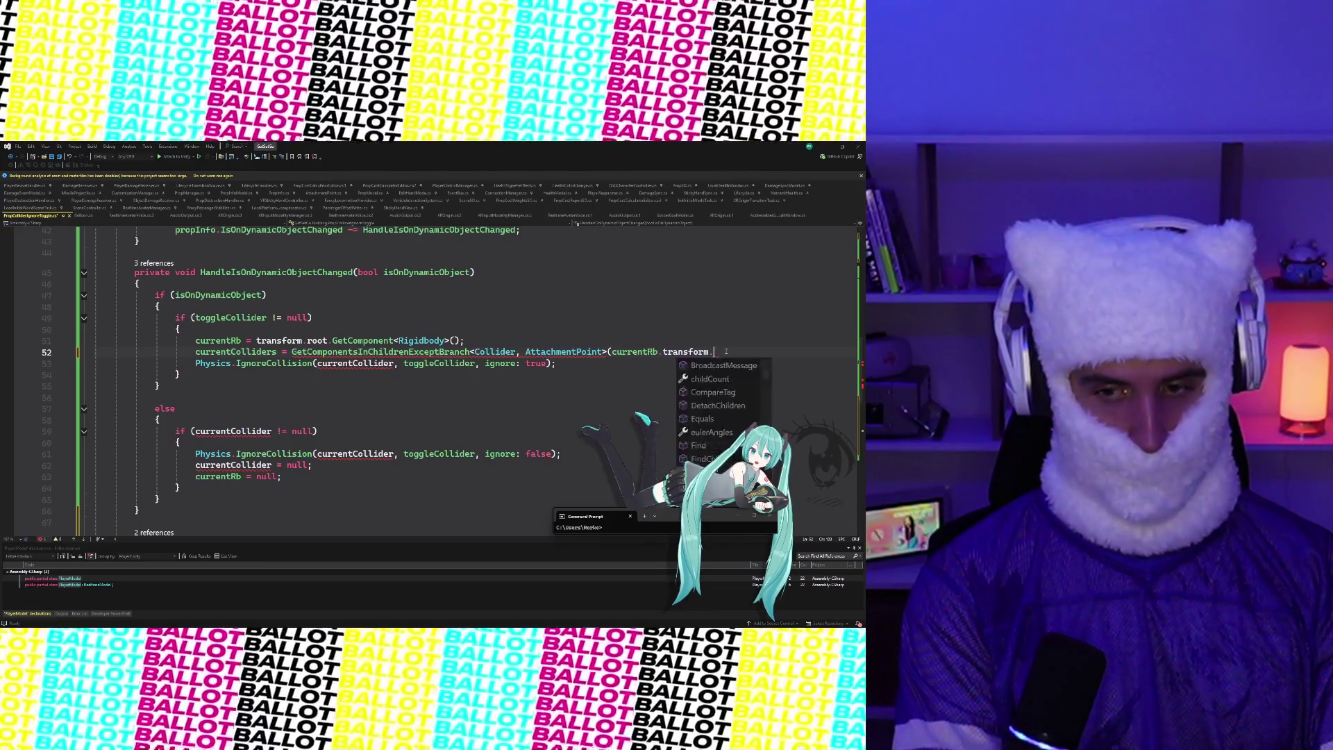
{"action": "key", "text": "BackSpace"}
{"action": "type", "text": ","}
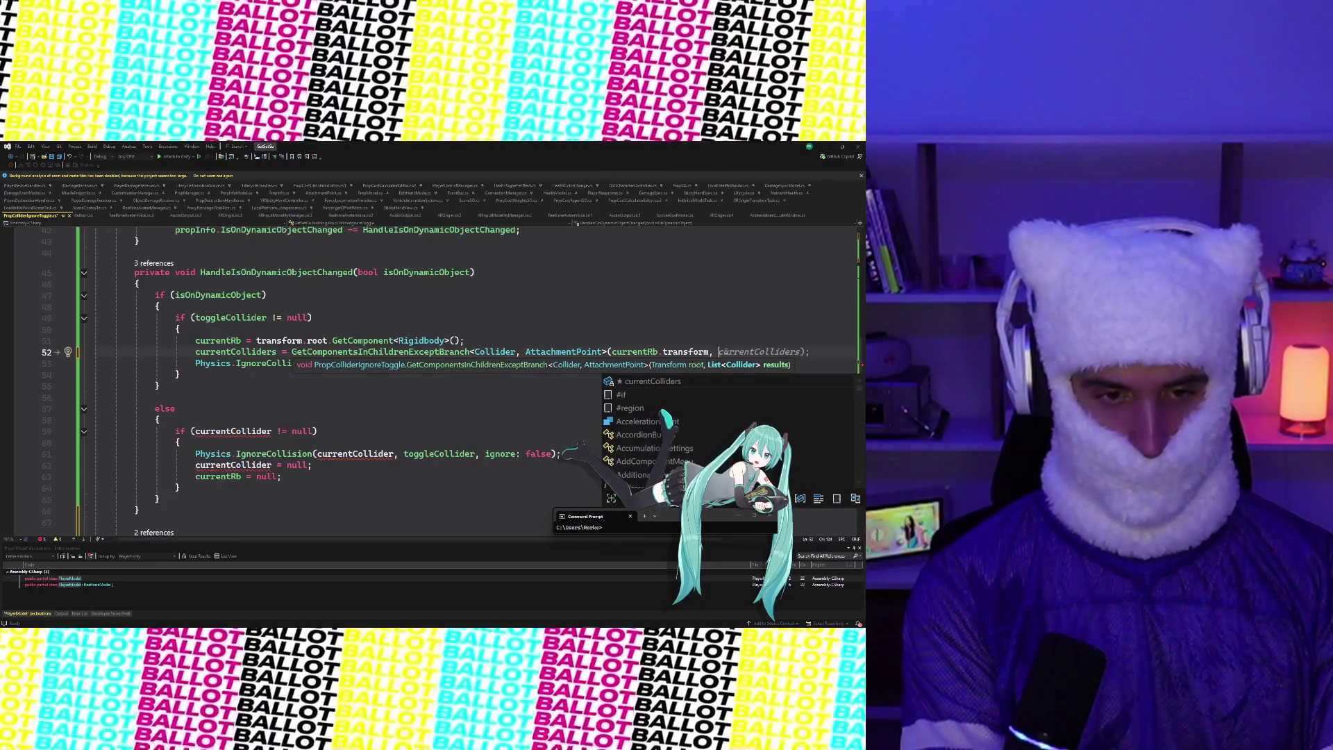
{"action": "key", "text": "Tab"}
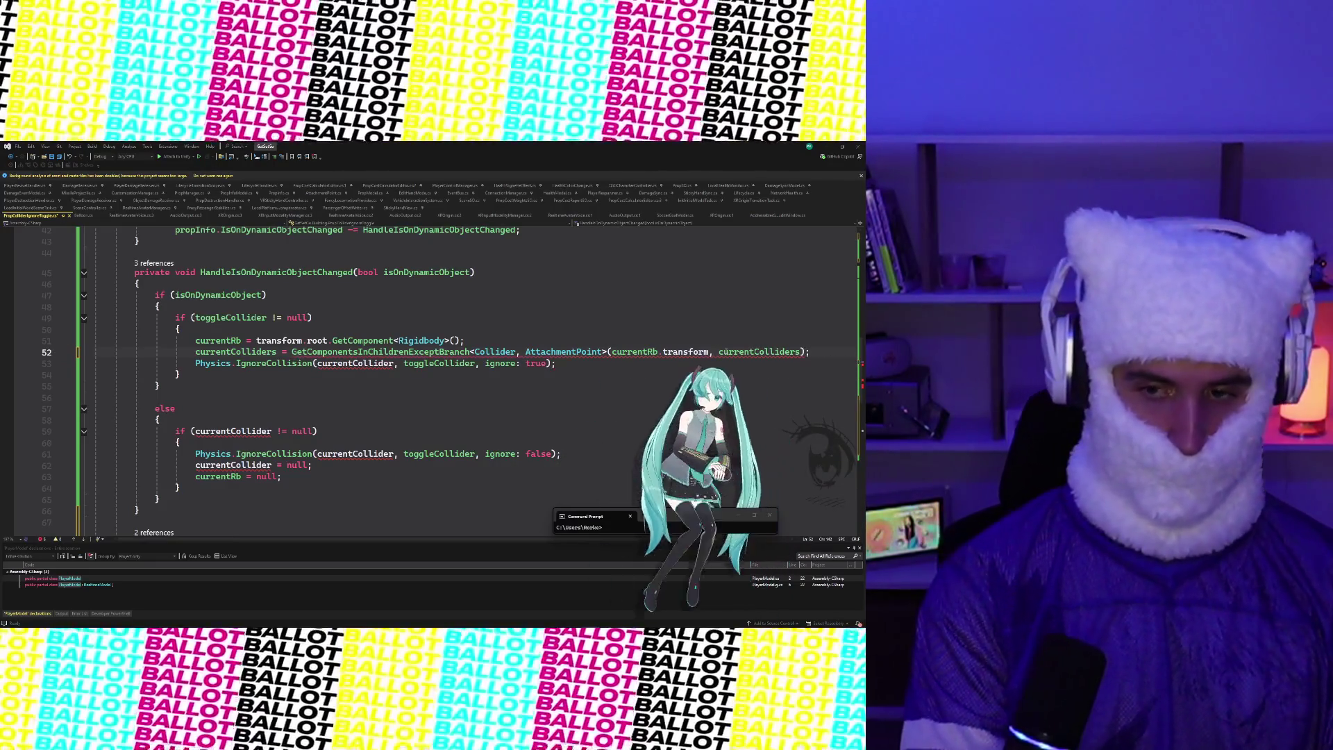
{"action": "mouse_move", "coordinate": [722, 354]}
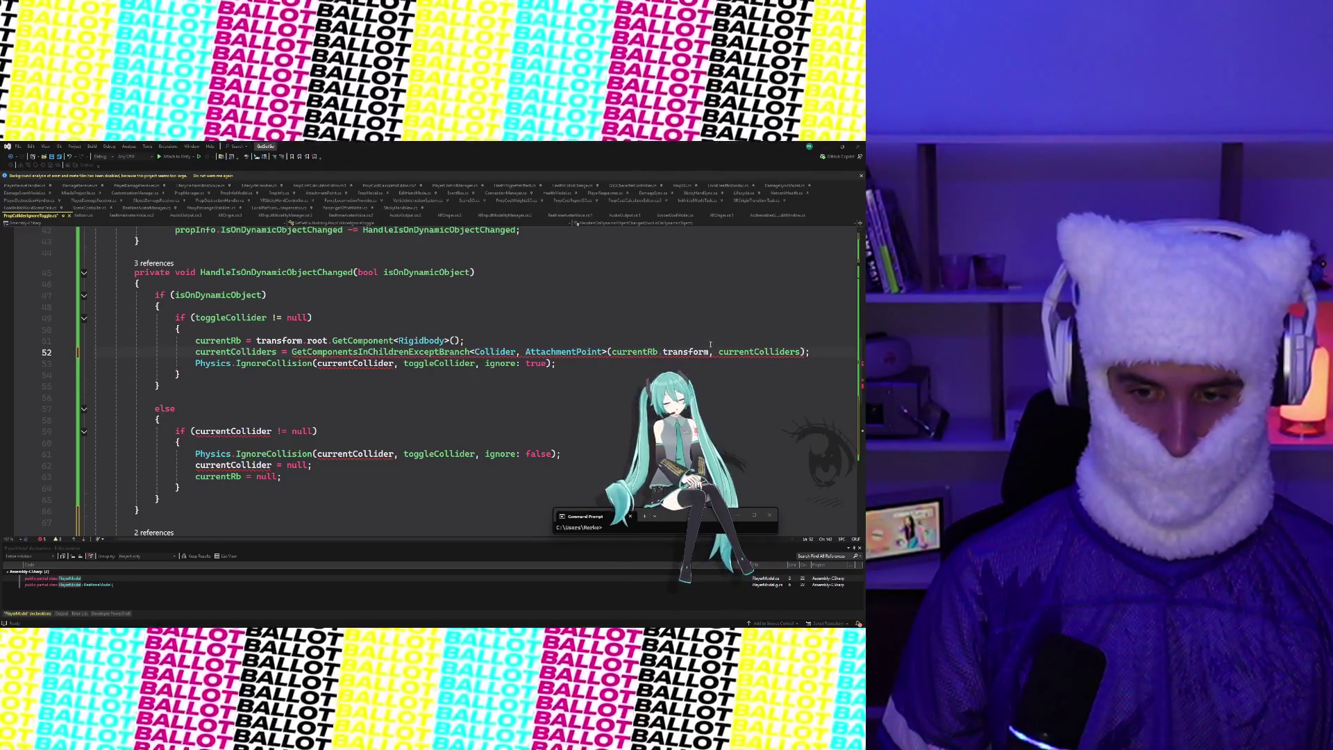
Remove the 'currentColliders = ' assignment from the start of line 52
{"action": "scroll", "coordinate": [723, 355], "scroll_direction": "down", "scroll_amount": 2}
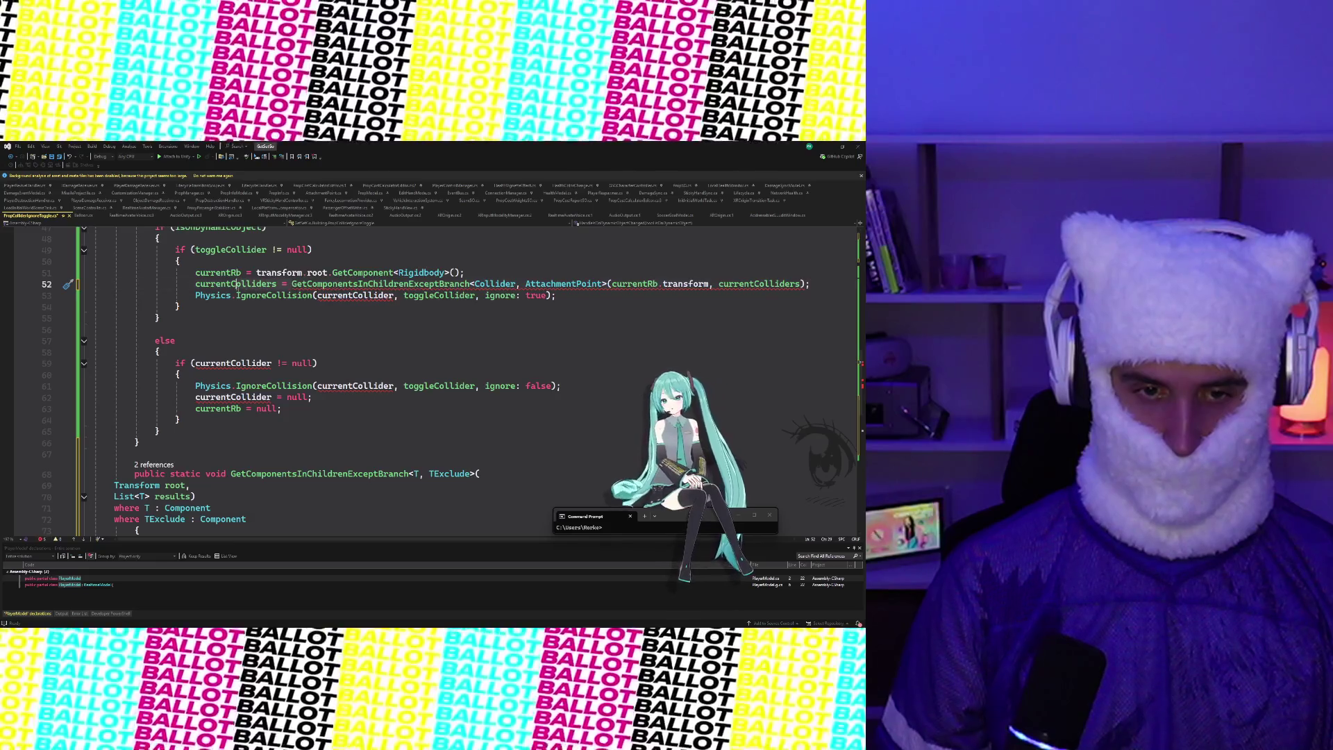
{"action": "left_click", "coordinate": [195, 284]}
{"action": "key", "text": "ctrl+Delete"}
{"action": "key", "text": "ctrl+Delete"}
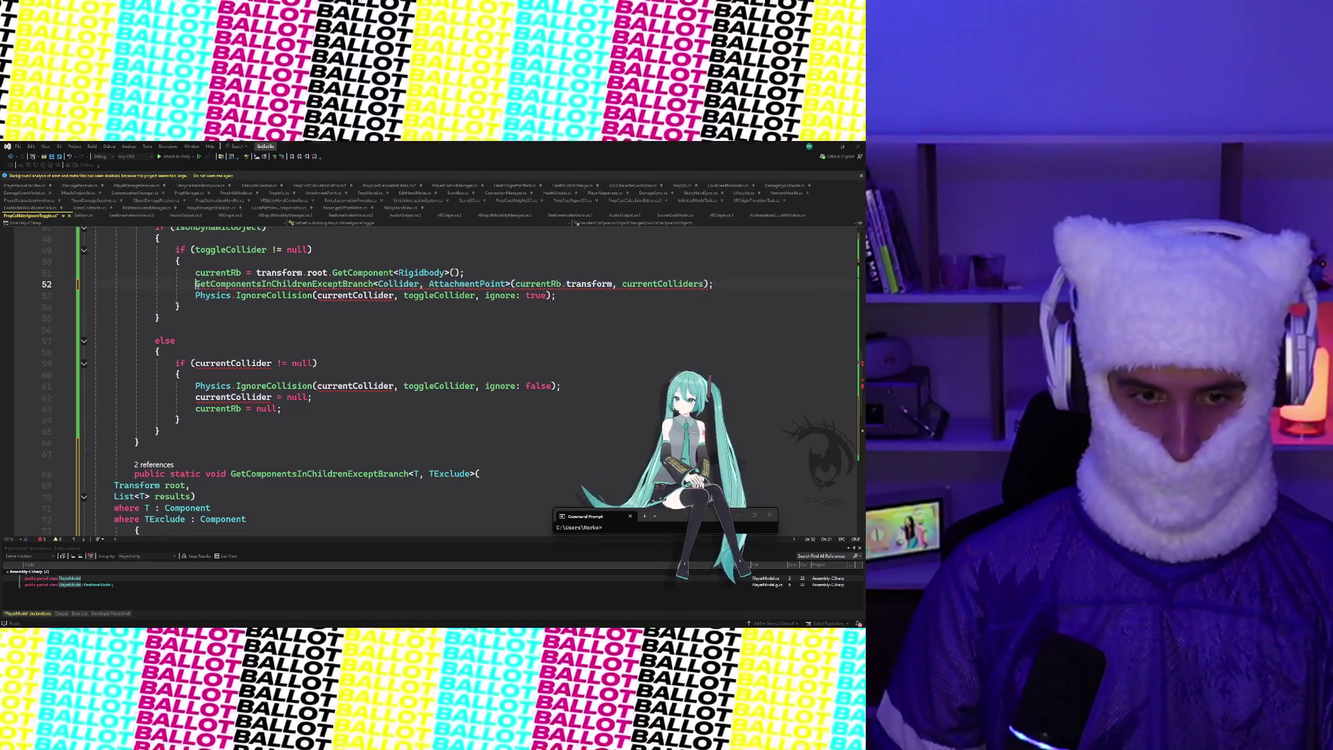
{"action": "key", "text": "Down"}
{"action": "key", "text": "Down"}
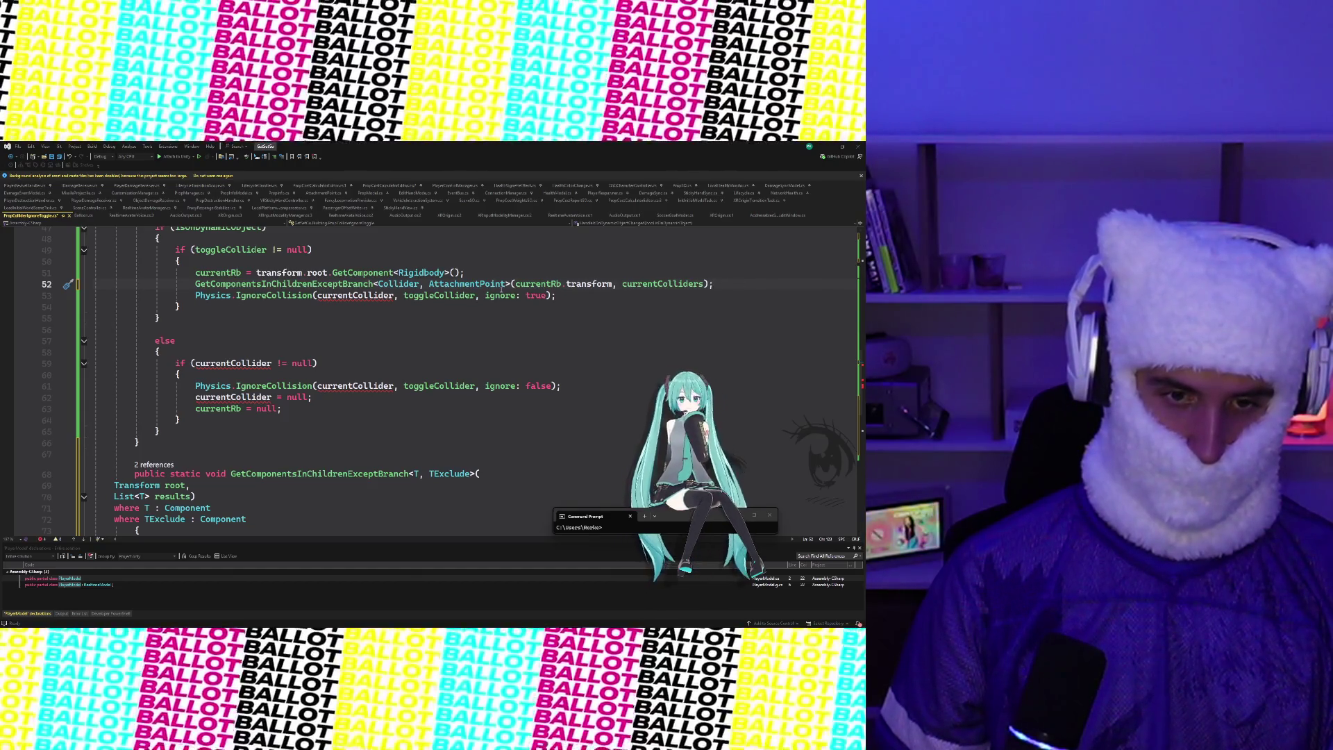
Add a braced for loop (int i = 0; i < currentColliders.Count) below line 53
{"action": "key", "text": "Return"}
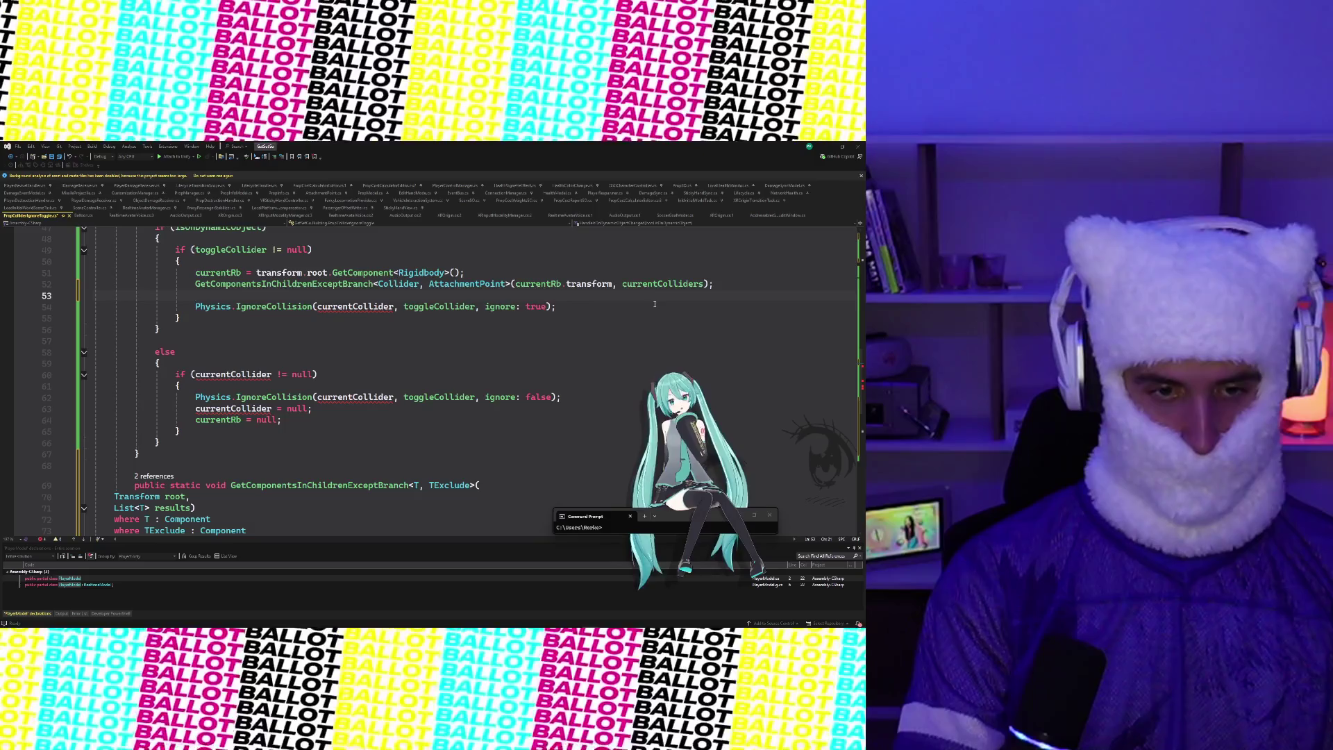
{"action": "key", "text": "Return"}
{"action": "type", "text": "f"}
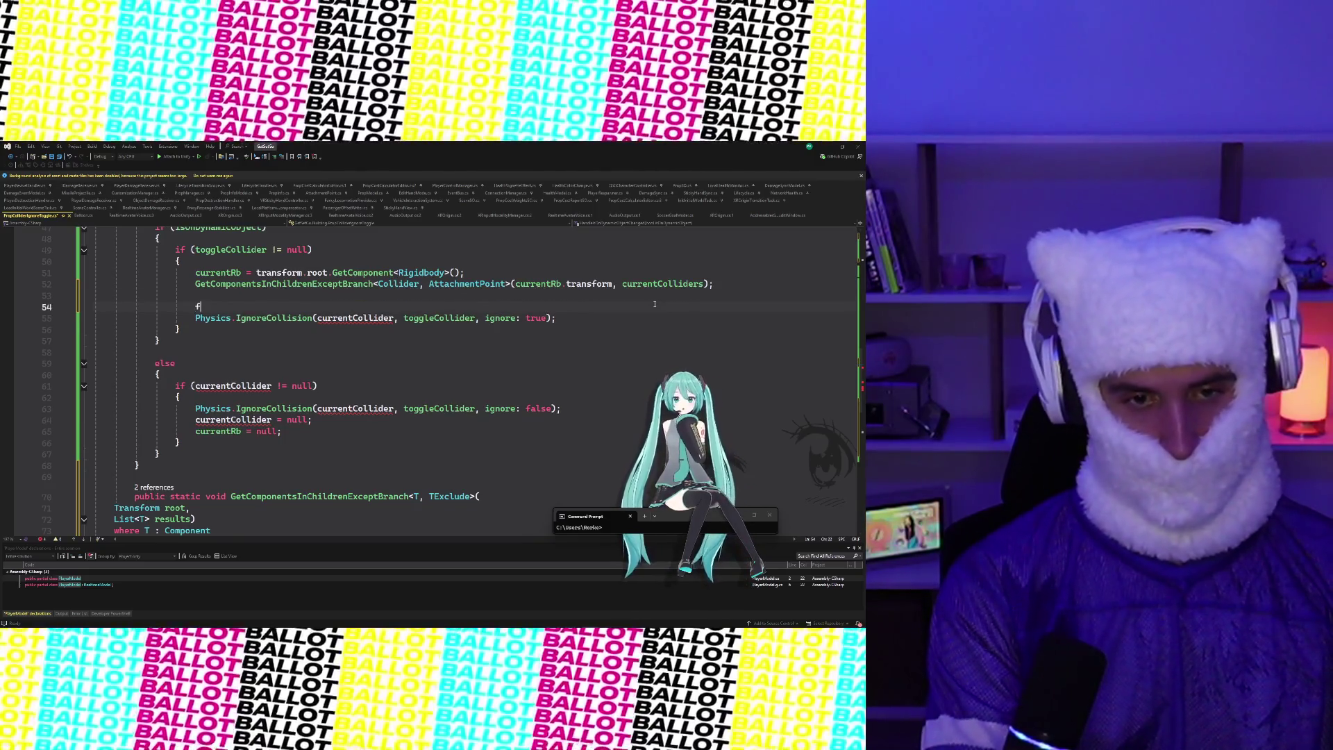
{"action": "type", "text": "oreach"}
{"action": "key", "text": "Escape"}
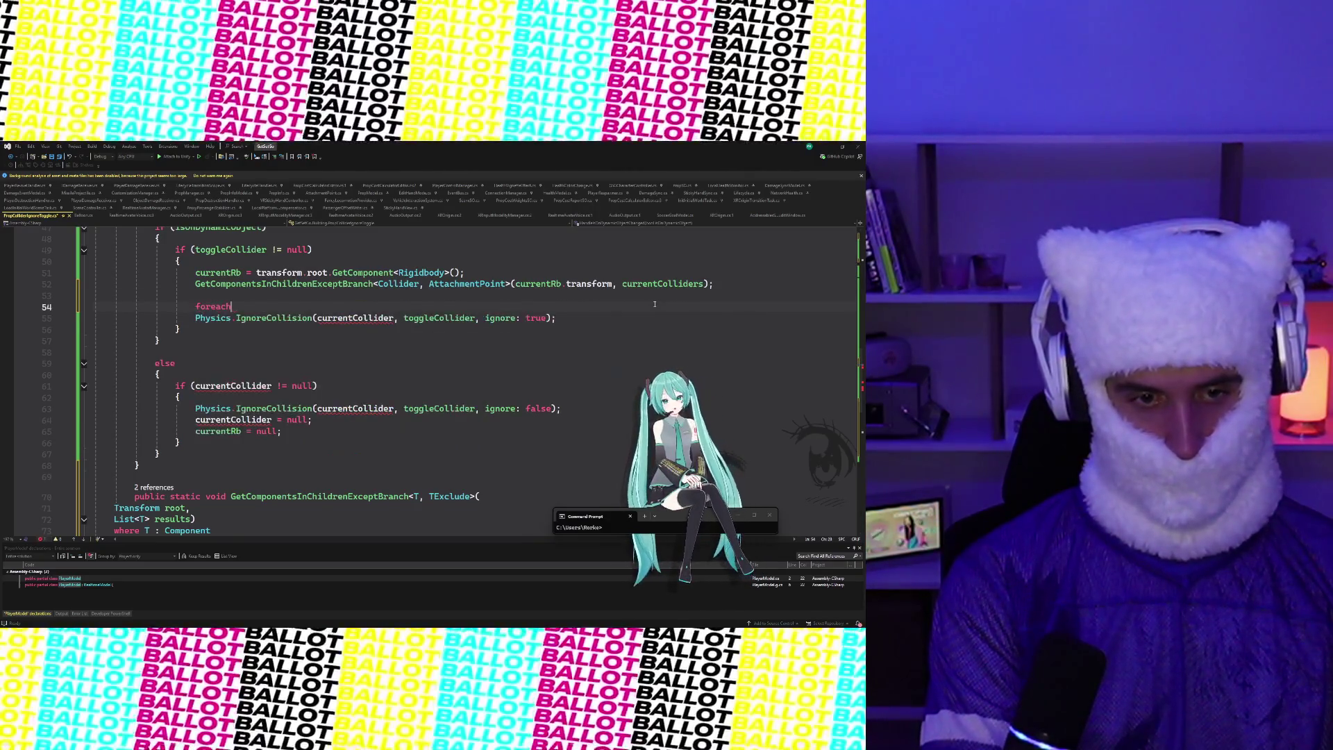
{"action": "type", "text": "("}
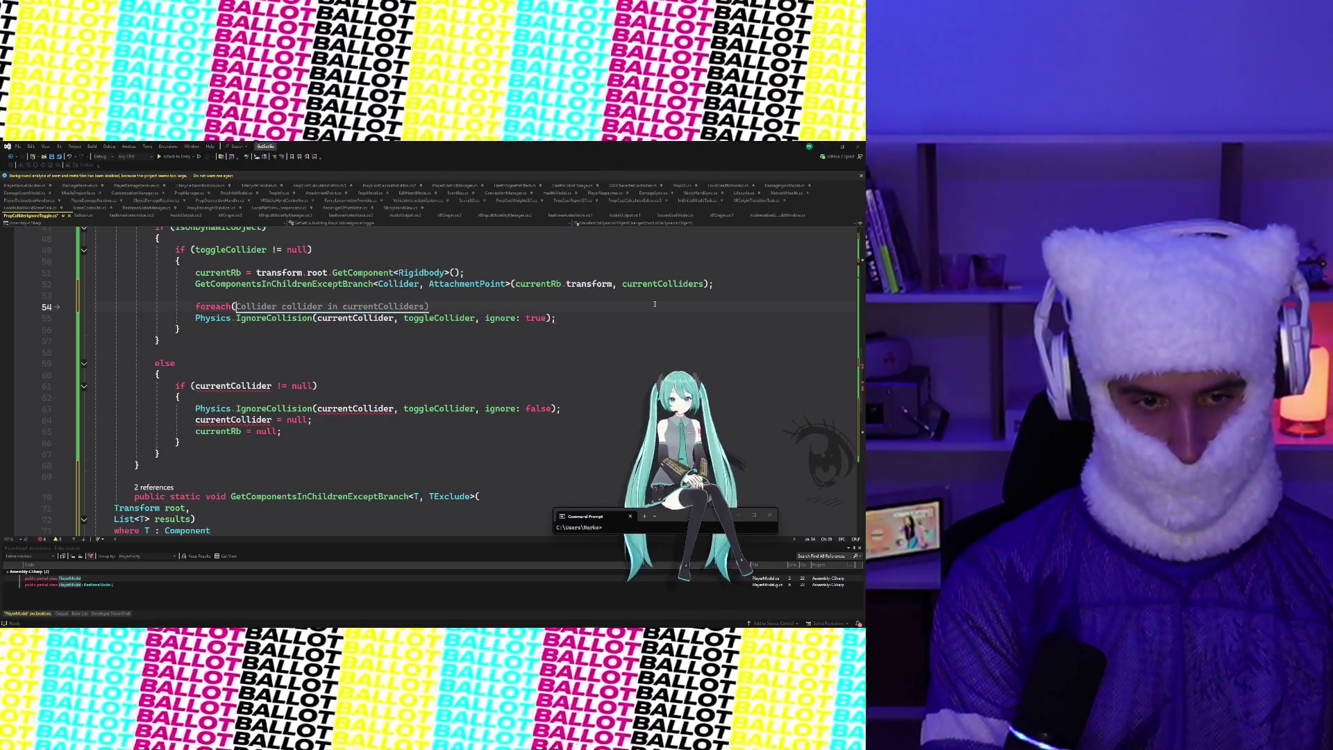
{"action": "key", "text": "BackSpace"}
{"action": "key", "text": "BackSpace"}
{"action": "key", "text": "BackSpace"}
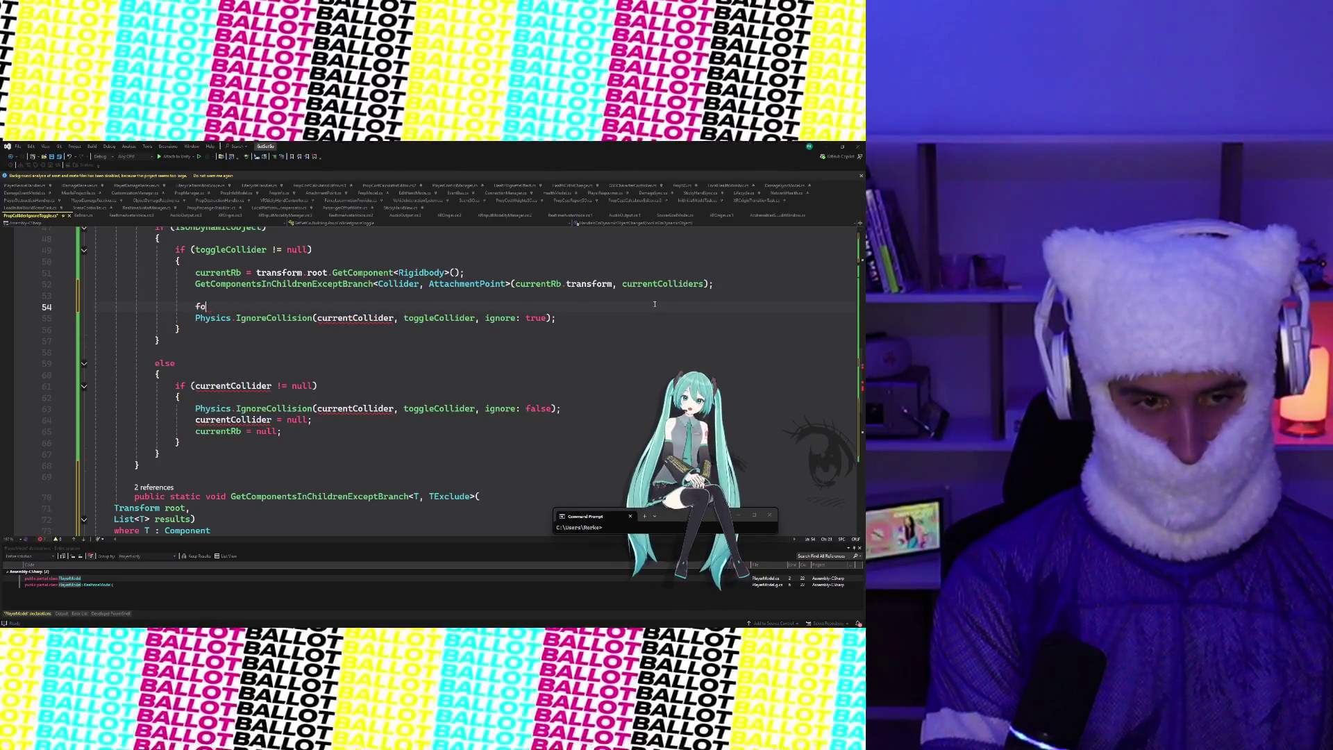
{"action": "type", "text": "or "}
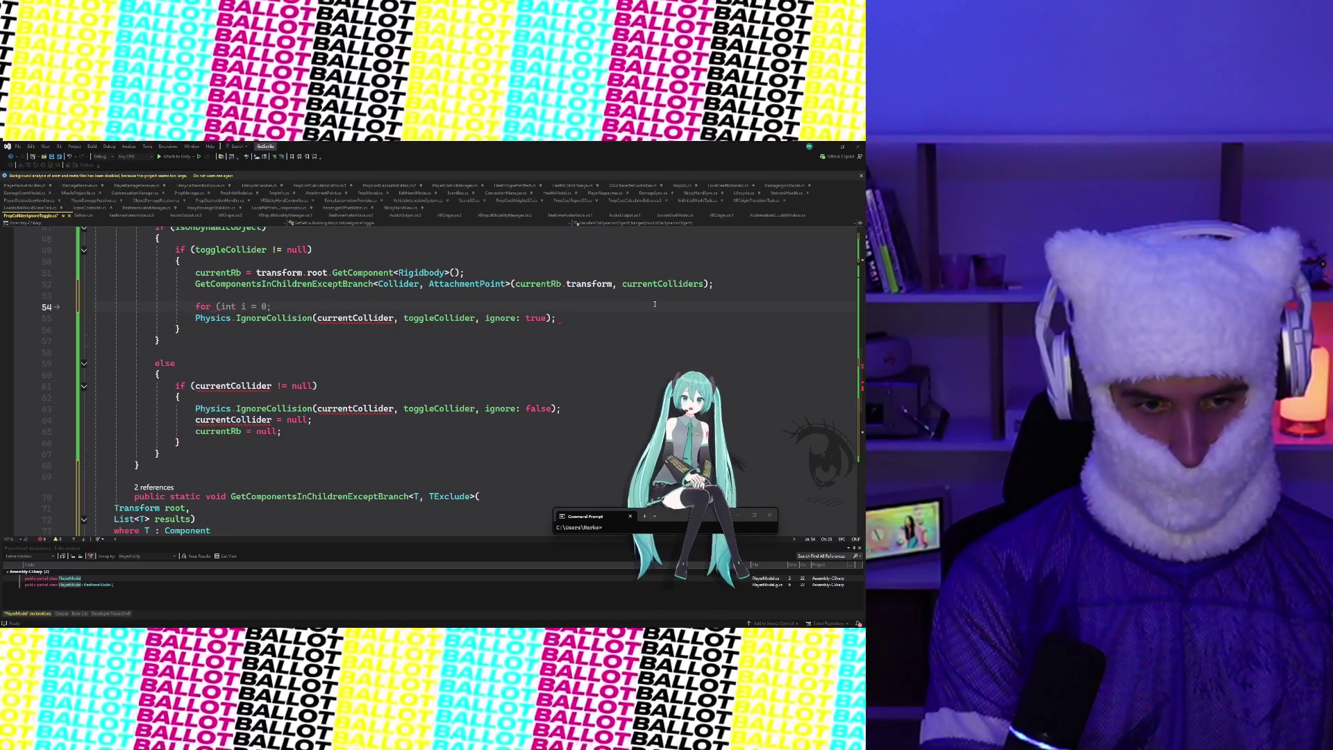
{"action": "type", "text": "(int i = 0"}
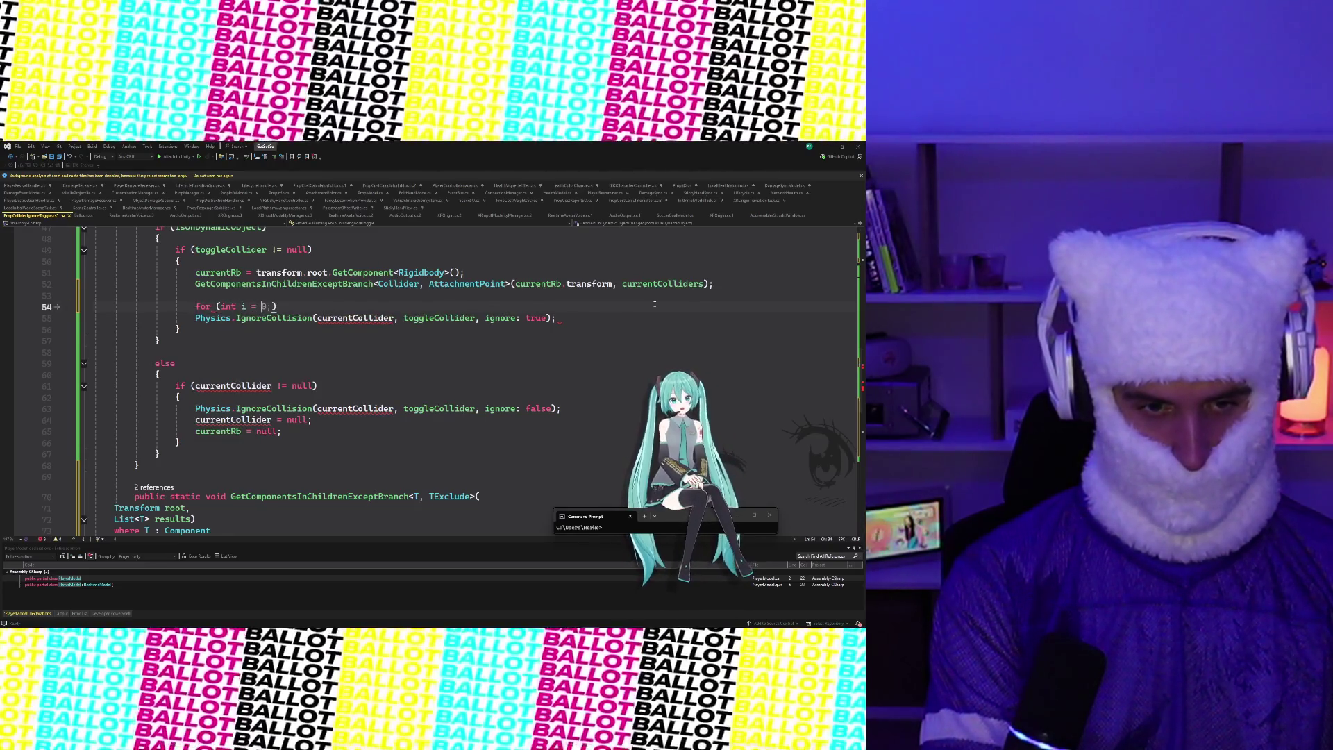
{"action": "type", "text": ";"}
{"action": "key", "text": "Tab"}
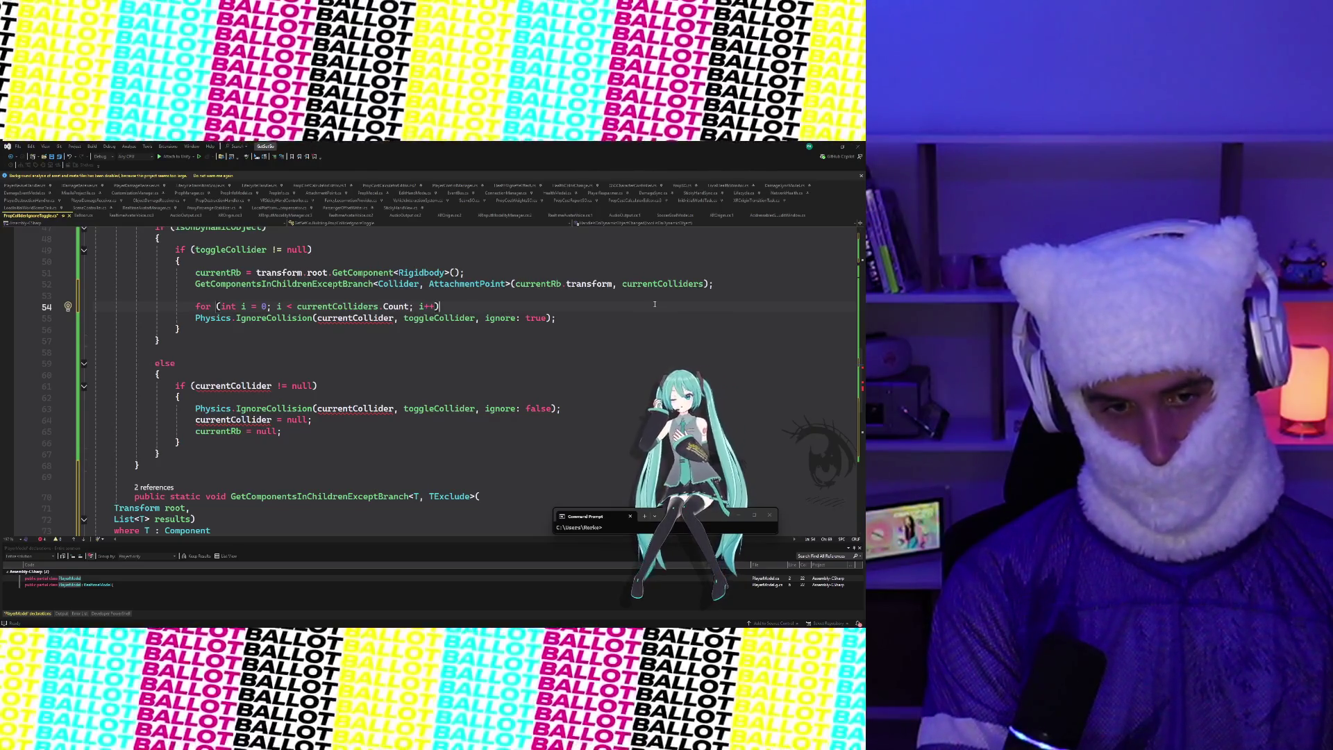
{"action": "key", "text": "Return"}
{"action": "key", "text": "BackSpace"}
{"action": "key", "text": "BackSpace"}
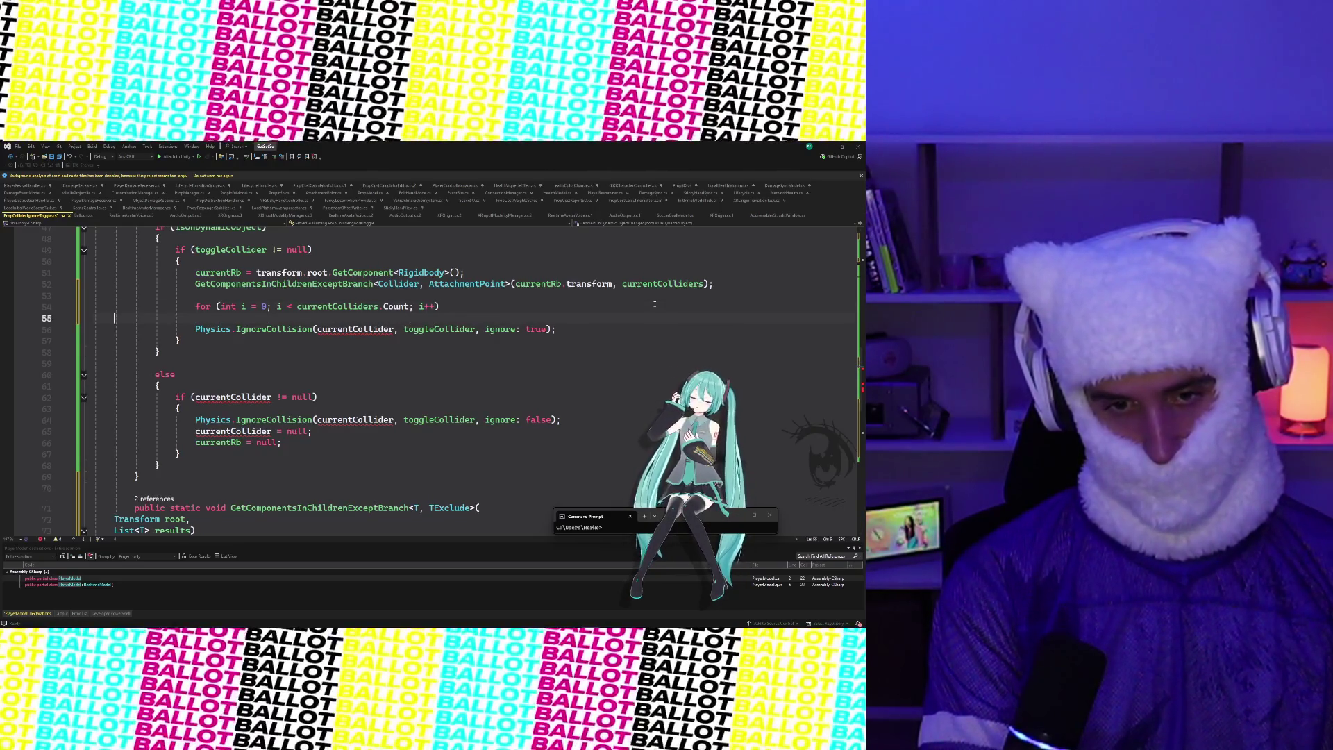
{"action": "type", "text": "{"}
{"action": "key", "text": "Return"}
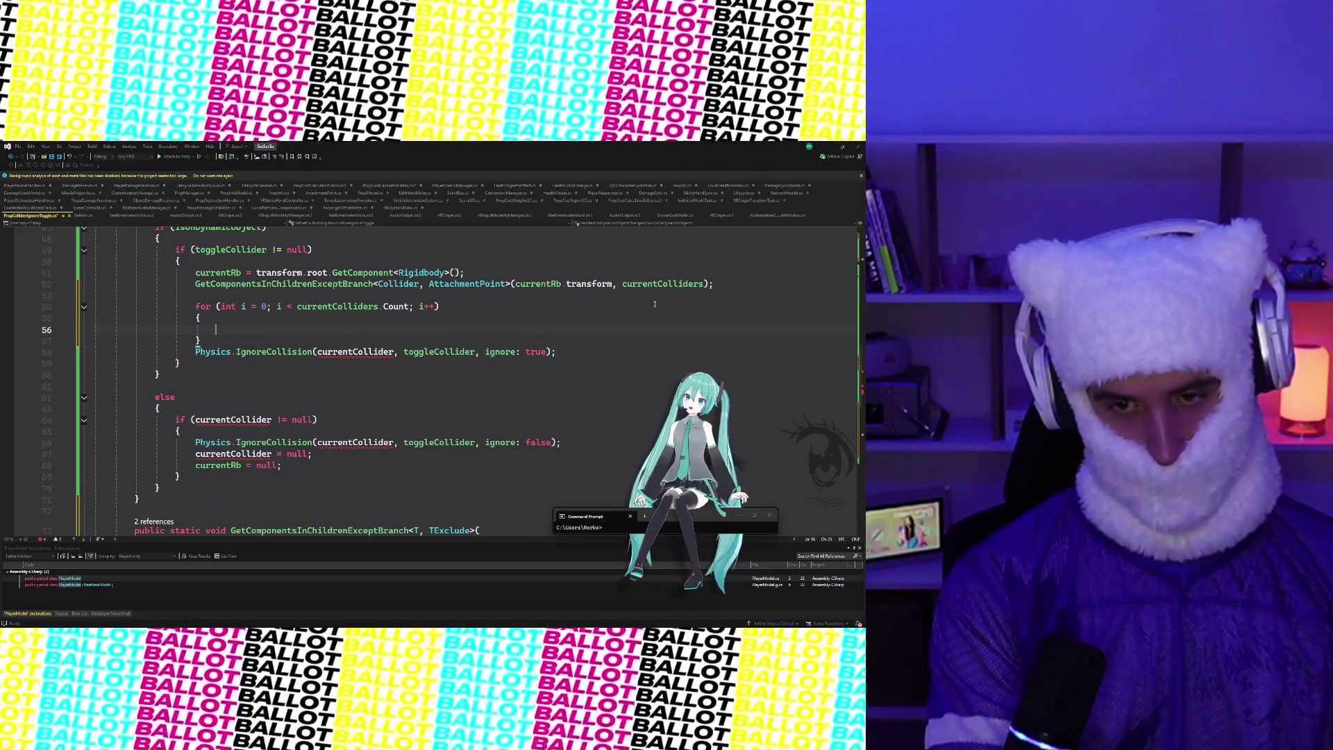
Call Physics.IgnoreCollision(currentColliders[i], toggleCollider, ignore: true) inside the loop
{"action": "type", "text": "Physics"}
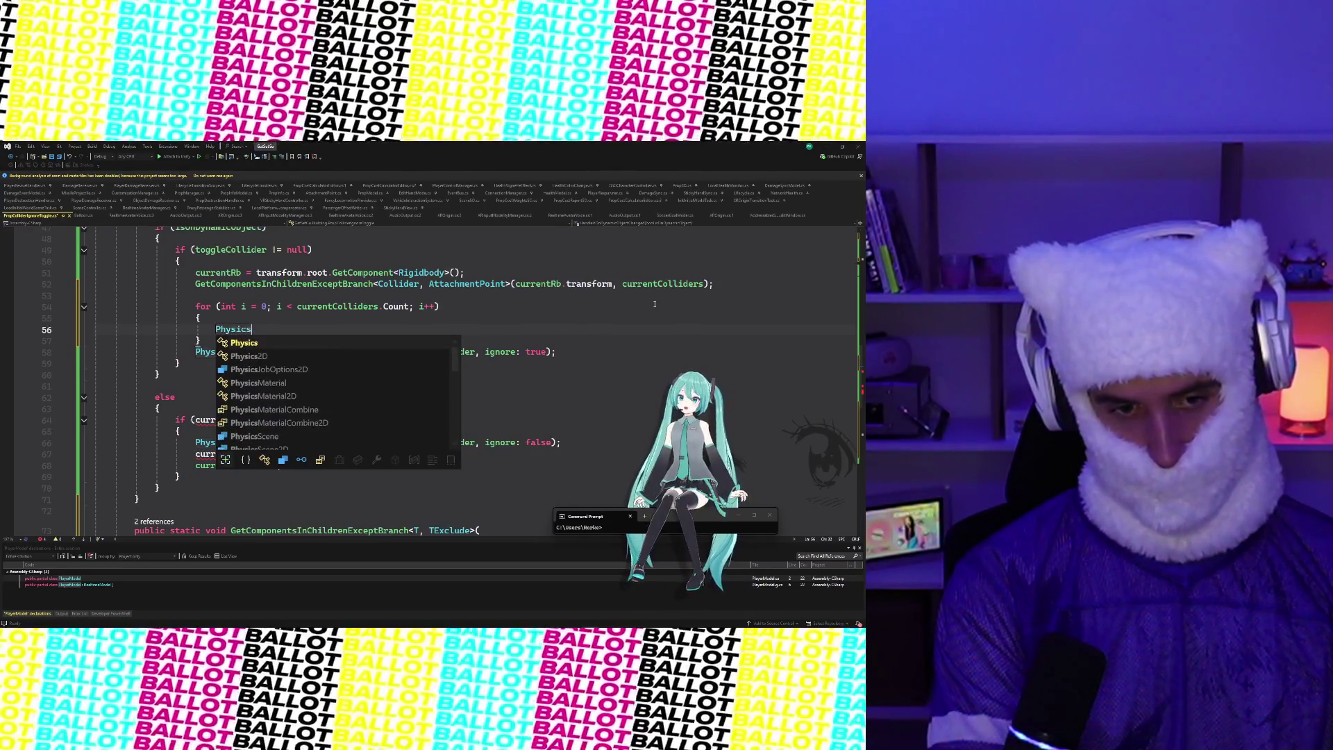
{"action": "type", "text": ".Ign"}
{"action": "key", "text": "Tab"}
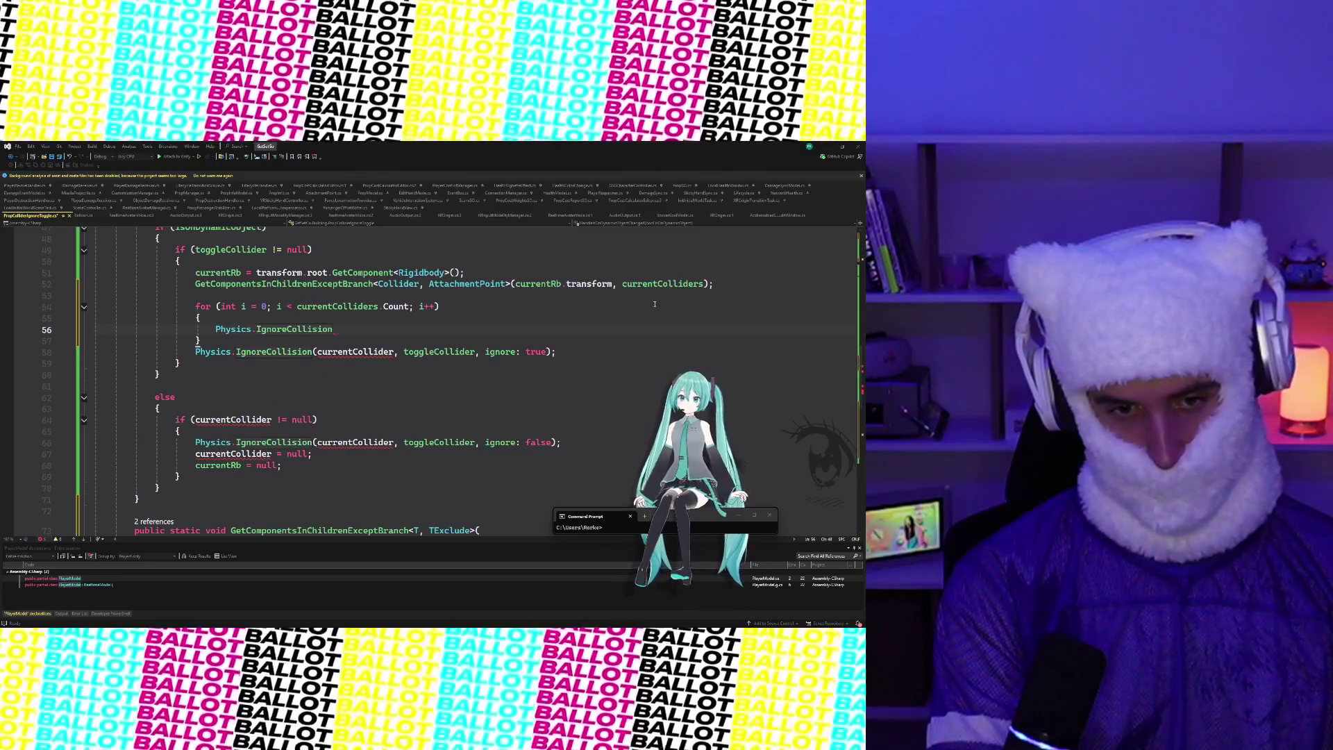
{"action": "type", "text": "(cur"}
{"action": "key", "text": "Tab"}
{"action": "type", "text": "["}
{"action": "key", "text": "BackSpace"}
{"action": "key", "text": "BackSpace"}
{"action": "type", "text": "[i]"}
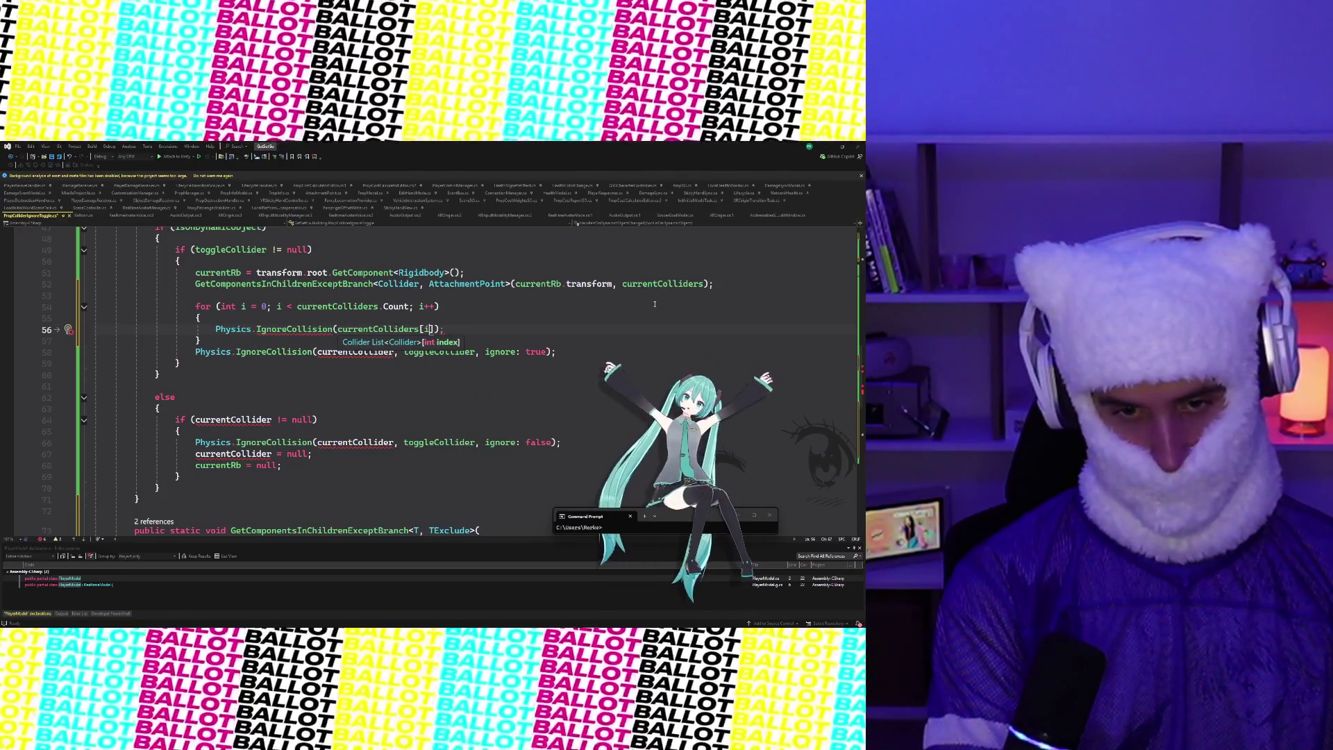
{"action": "type", "text": "], t"}
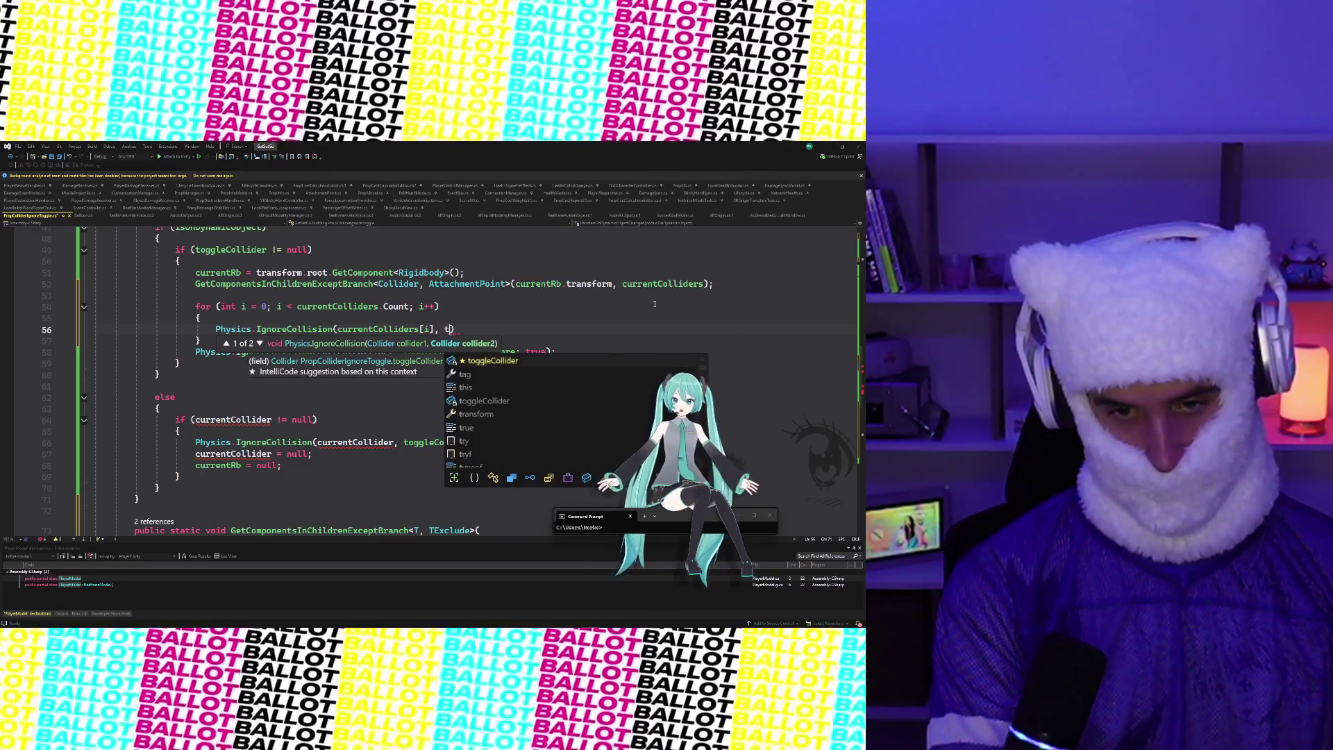
{"action": "key", "text": "Tab"}
{"action": "type", "text": ", ignore"}
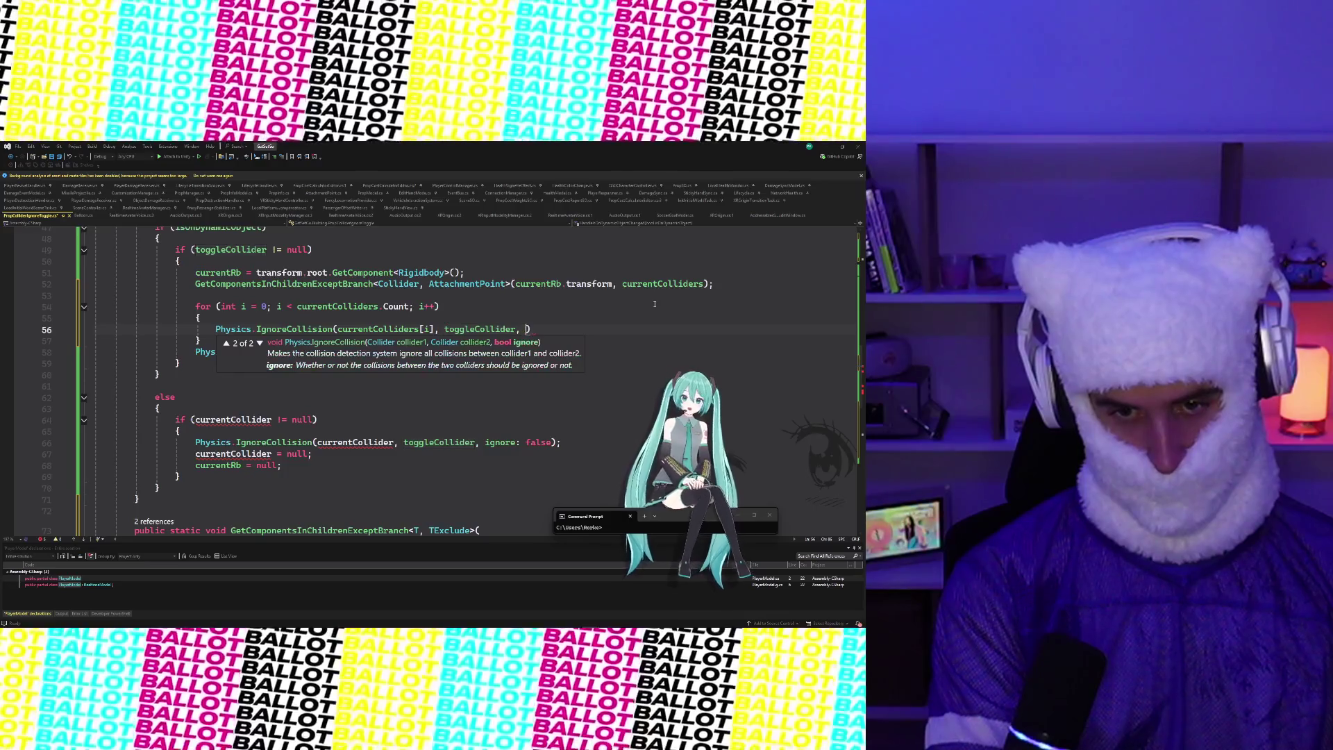
{"action": "type", "text": ": true"}
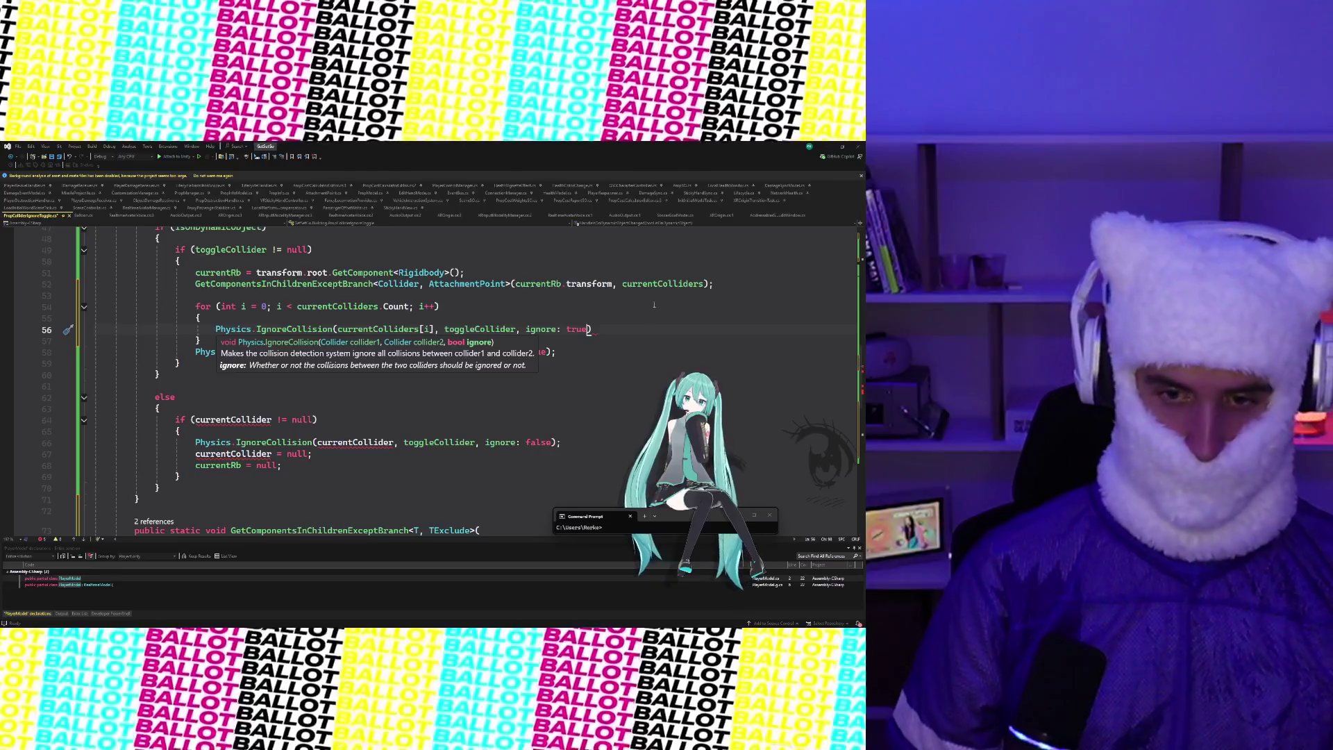
{"action": "type", "text": ")"}
Delete the old single-collider IgnoreCollision line
{"action": "left_click", "coordinate": [572, 353]}
{"action": "key", "text": "Home"}
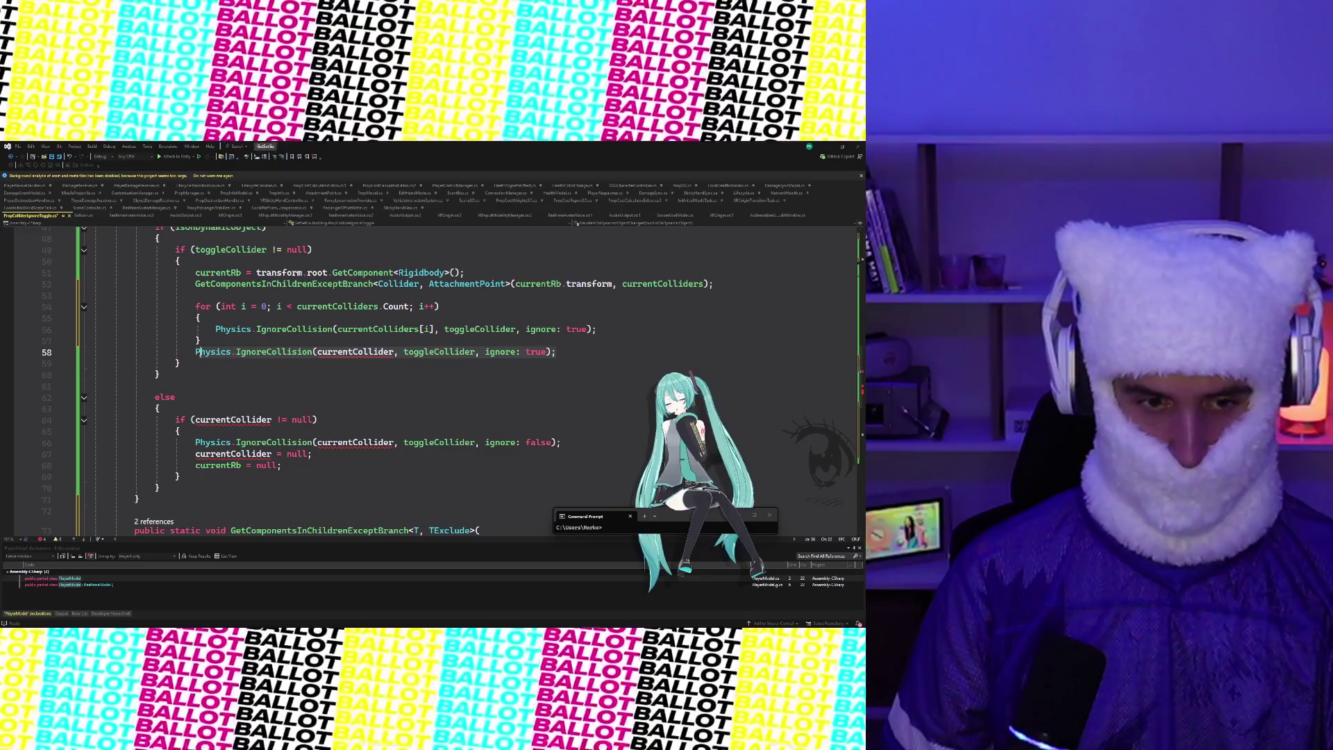
{"action": "key", "text": "shift+End"}
{"action": "key", "text": "BackSpace"}
{"action": "key", "text": "BackSpace"}
{"action": "key", "text": "BackSpace"}
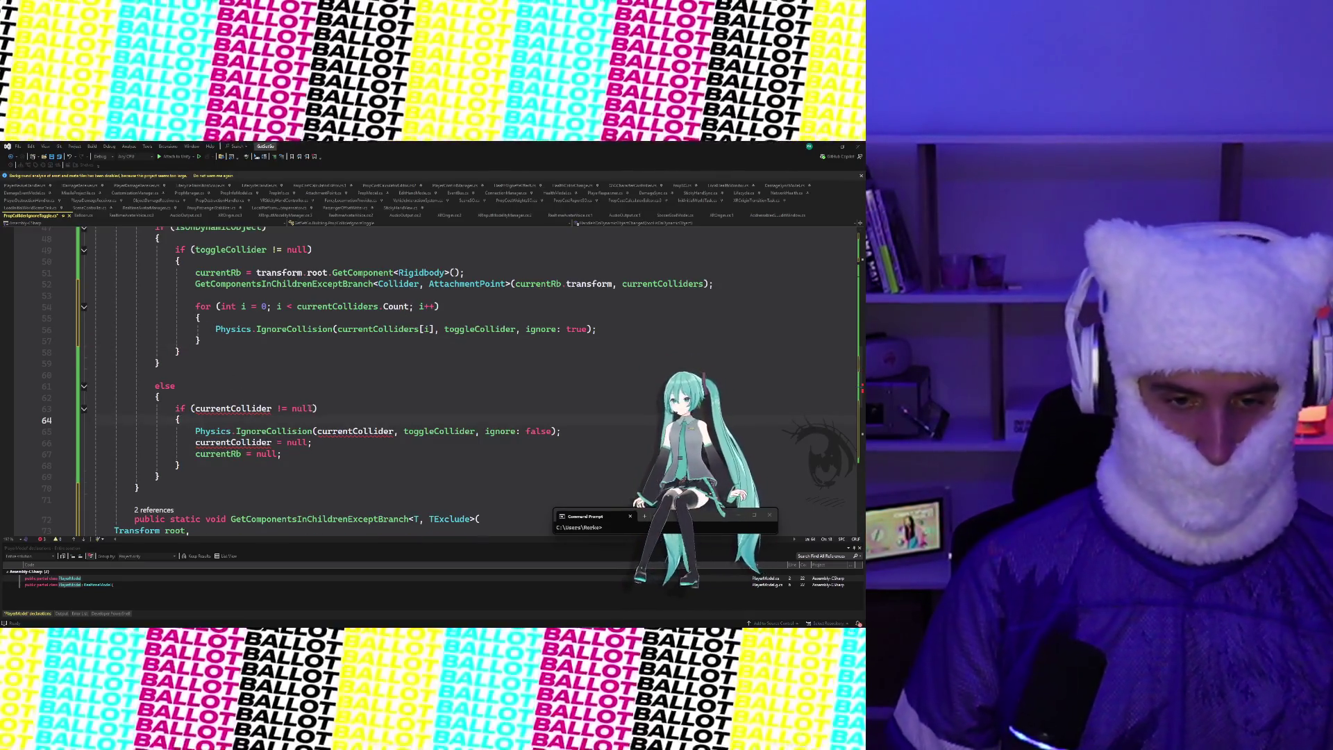
Change the else condition from the currentCollider null check to currentColliders.Count >
{"action": "left_click", "coordinate": [197, 408]}
{"action": "key", "text": "ctrl+Delete"}
{"action": "key", "text": "ctrl+Delete"}
{"action": "key", "text": "ctrl+Delete"}
{"action": "type", "text": "cur"}
{"action": "key", "text": "Tab"}
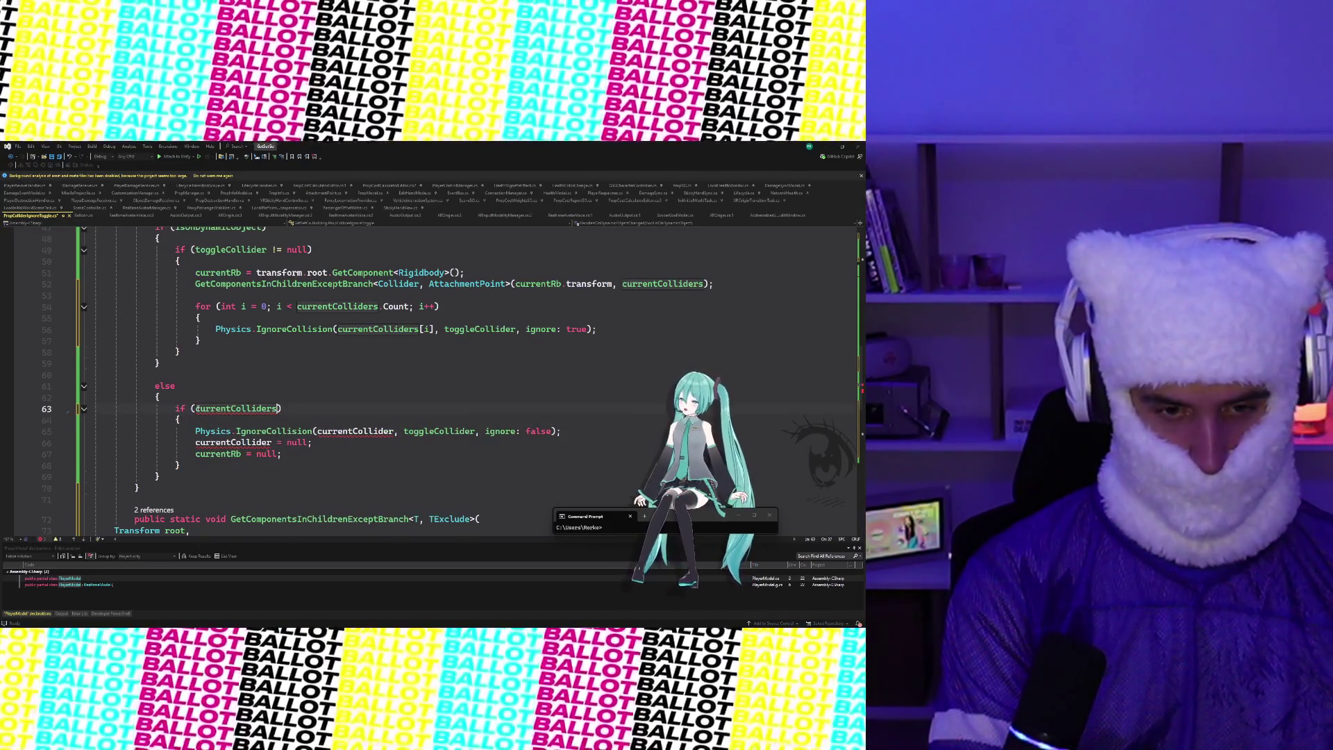
{"action": "type", "text": ".C"}
{"action": "key", "text": "Tab"}
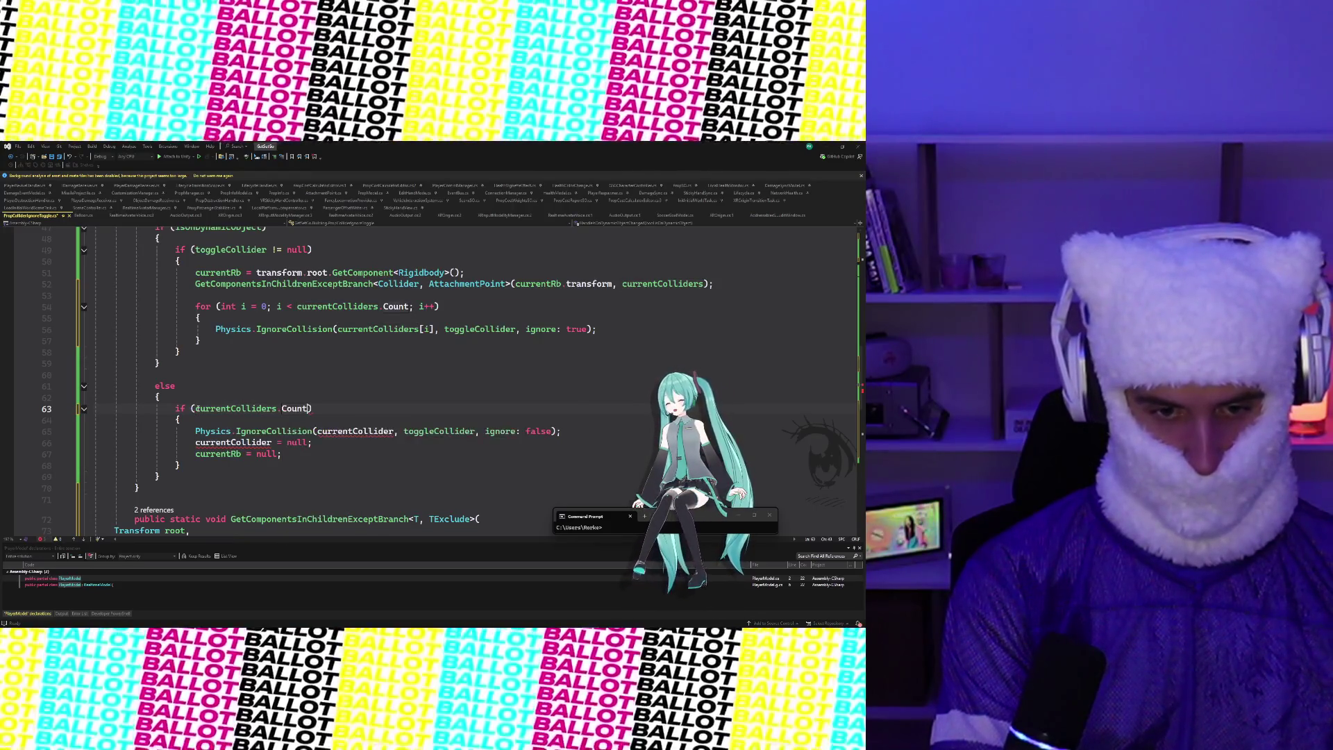
{"action": "key", "text": "BackSpace"}
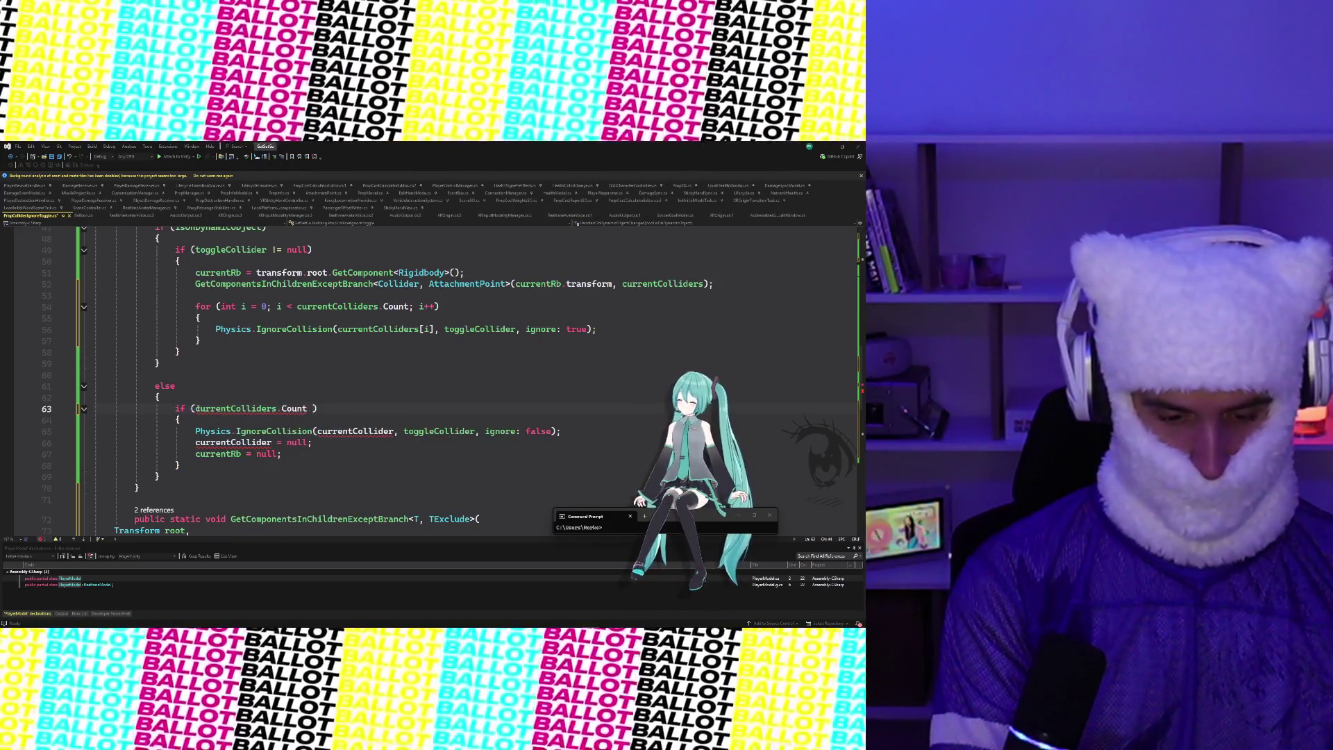
{"action": "type", "text": "."}
{"action": "key", "text": "BackSpace"}
{"action": "type", "text": "> 0"}
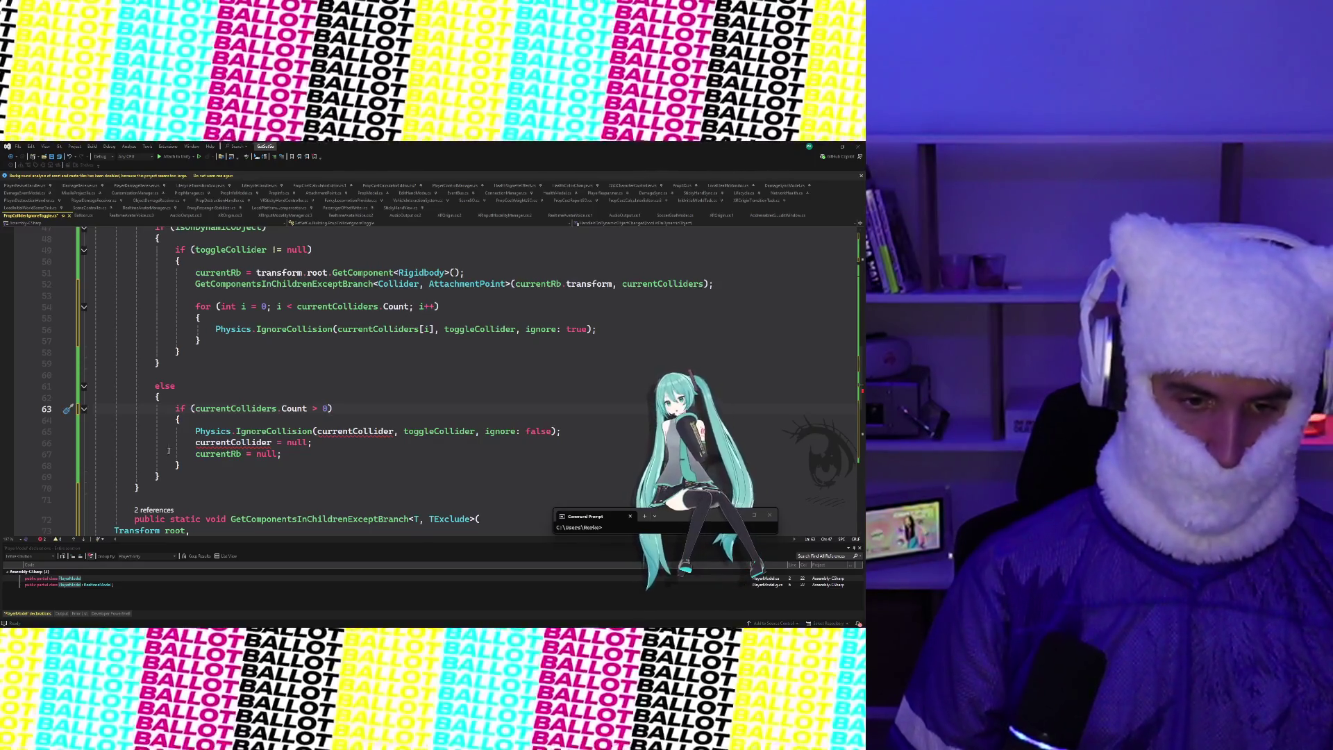
Replace the old body lines 65–67 with a for loop snippet
{"action": "left_click_drag", "start_coordinate": [282, 454], "coordinate": [196, 431]}
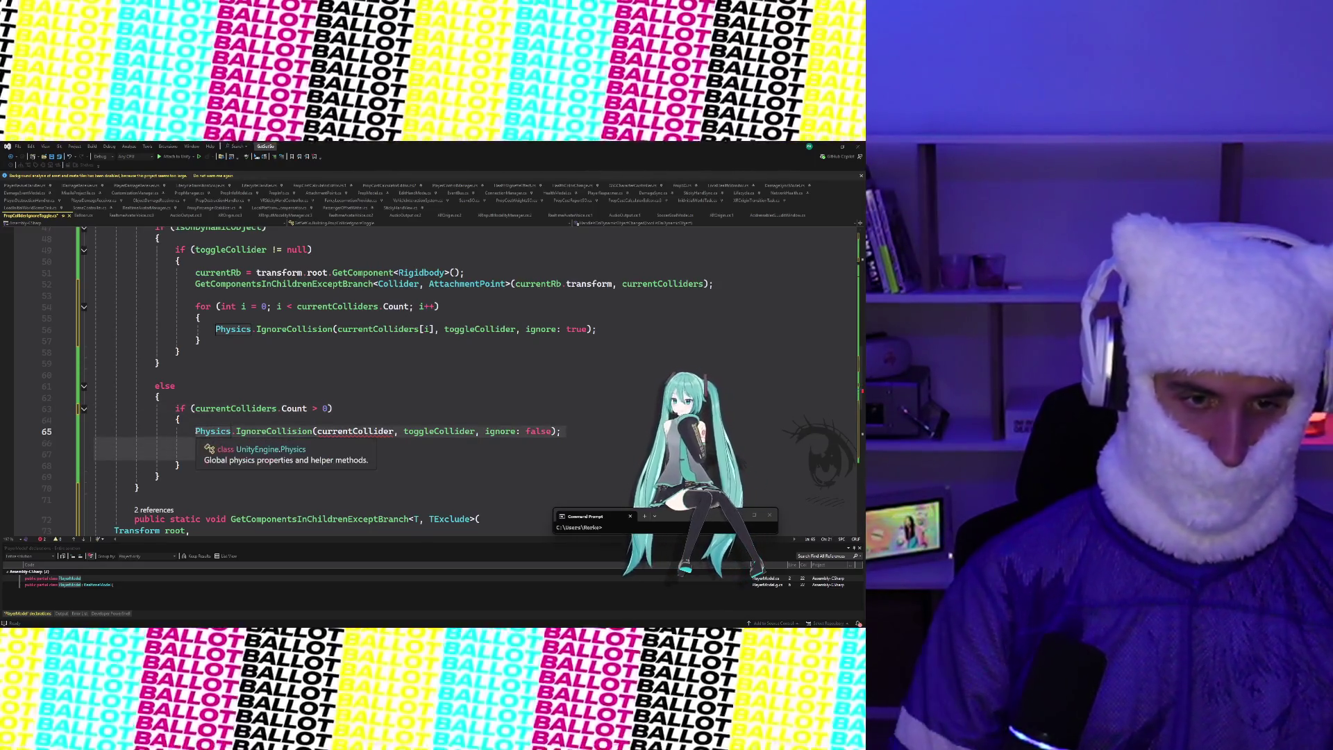
{"action": "type", "text": "for"}
{"action": "key", "text": "Tab"}
{"action": "key", "text": "Tab"}
Fix the loop header to i < currentColliders.Count; i++ and open its braced body
{"action": "key", "text": "BackSpace"}
{"action": "key", "text": "ctrl+BackSpace"}
{"action": "key", "text": "ctrl+BackSpace"}
{"action": "key", "text": "ctrl+BackSpace"}
{"action": "type", "text": "i = 0; cur"}
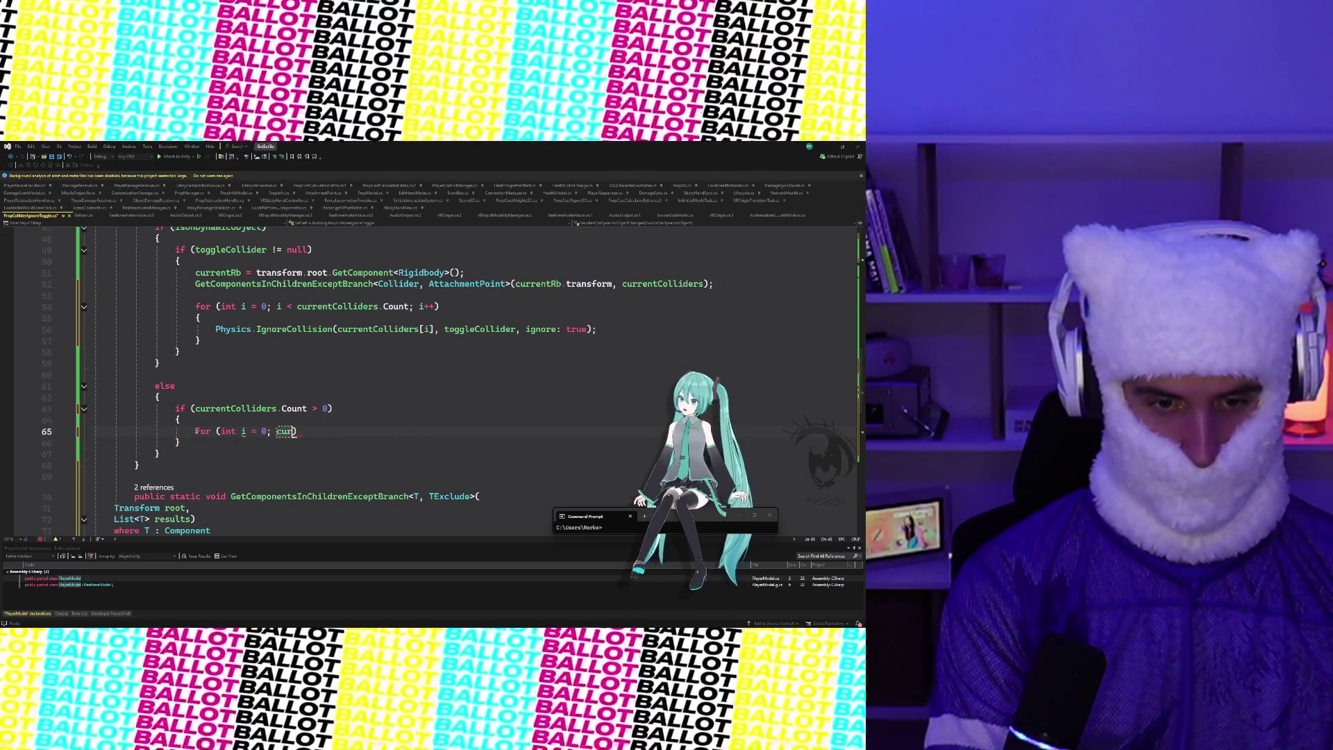
{"action": "type", "text": "<"}
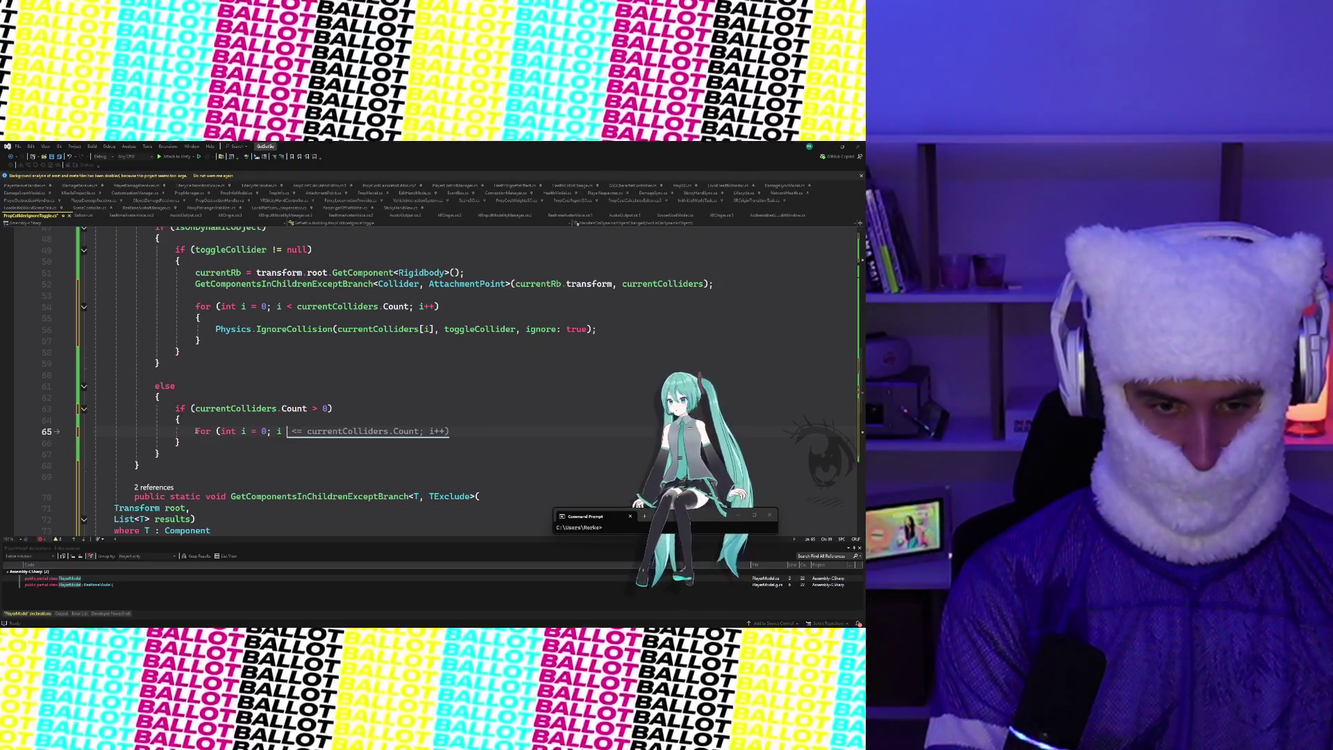
{"action": "key", "text": "BackSpace"}
{"action": "key", "text": "BackSpace"}
{"action": "key", "text": "BackSpace"}
{"action": "type", "text": "i"}
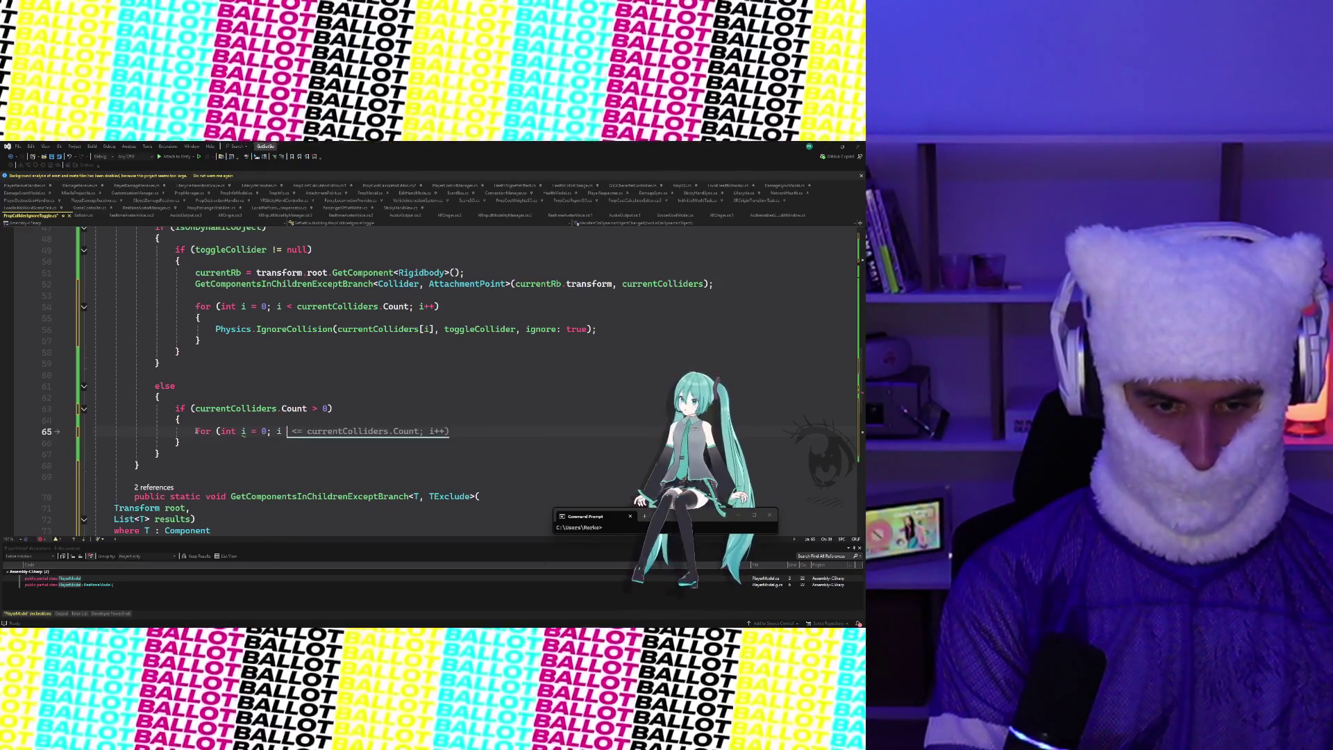
{"action": "key", "text": "BackSpace"}
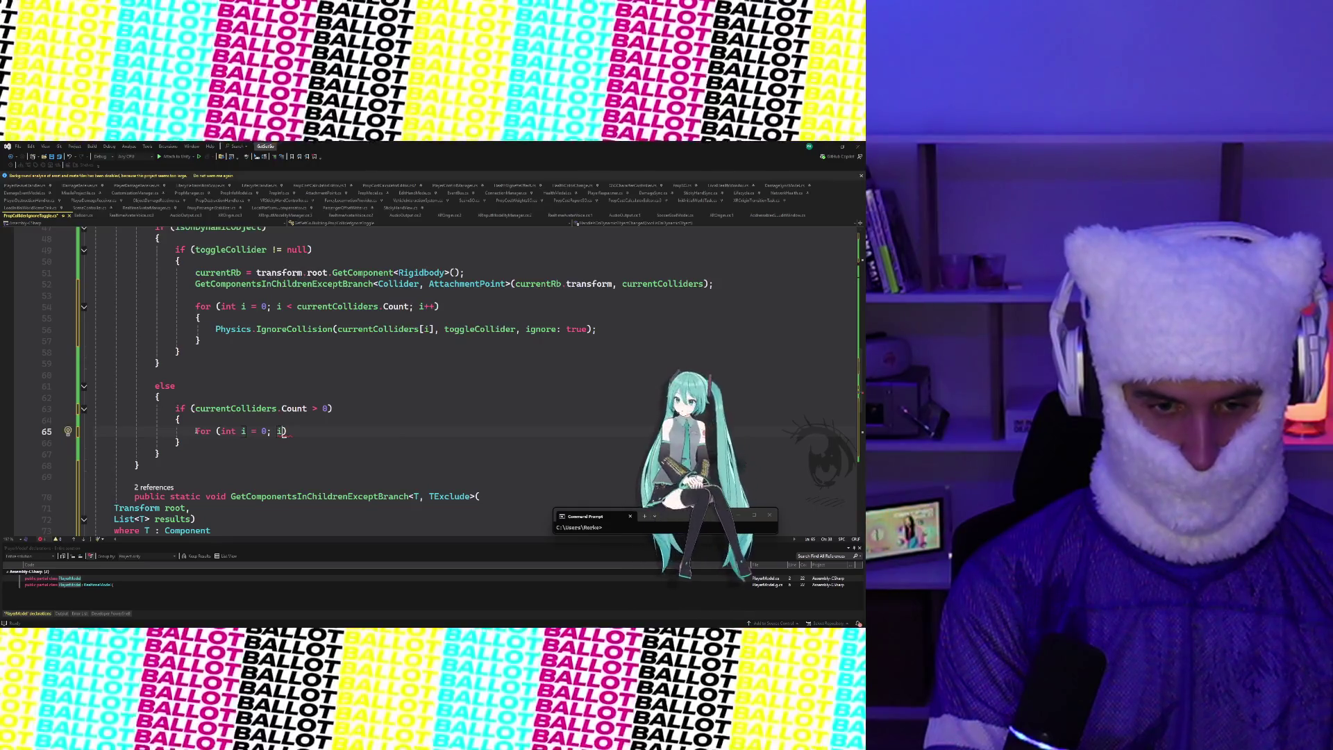
{"action": "type", "text": "<"}
{"action": "type", "text": " current"}
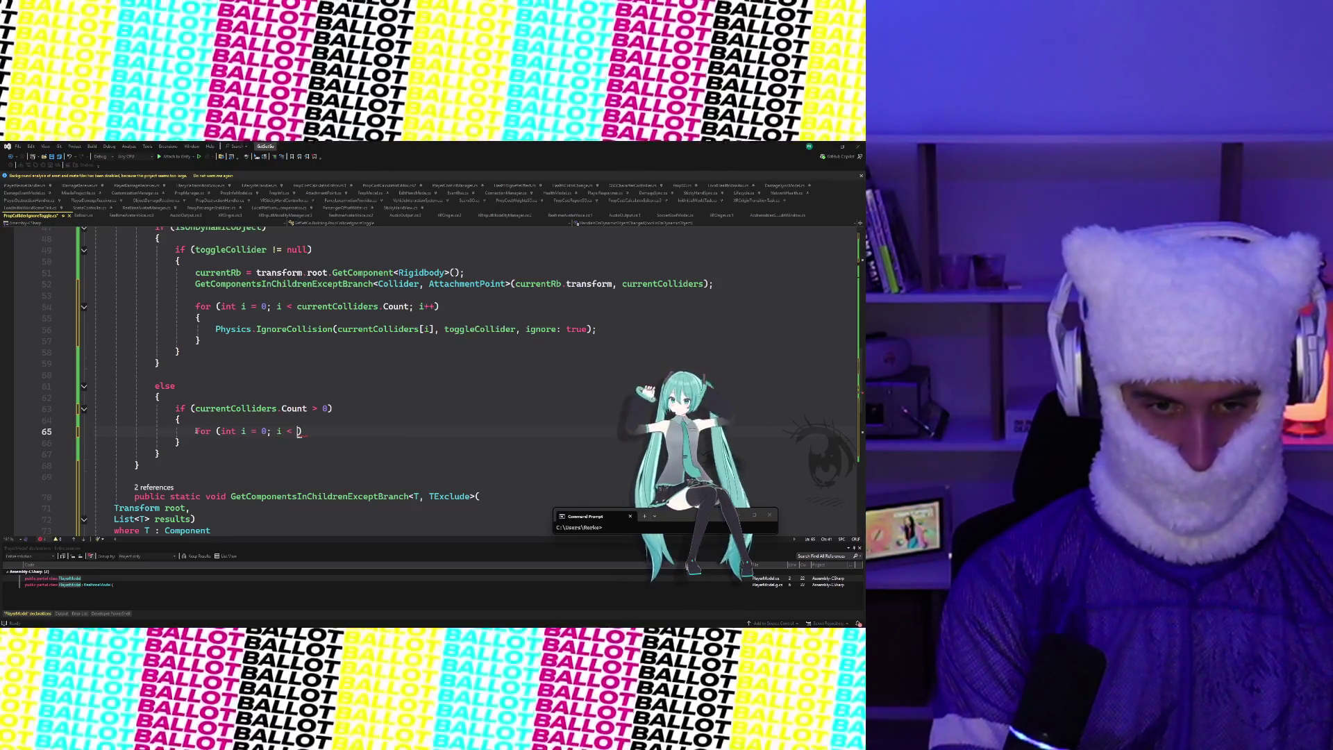
{"action": "type", "text": "liders.Count"}
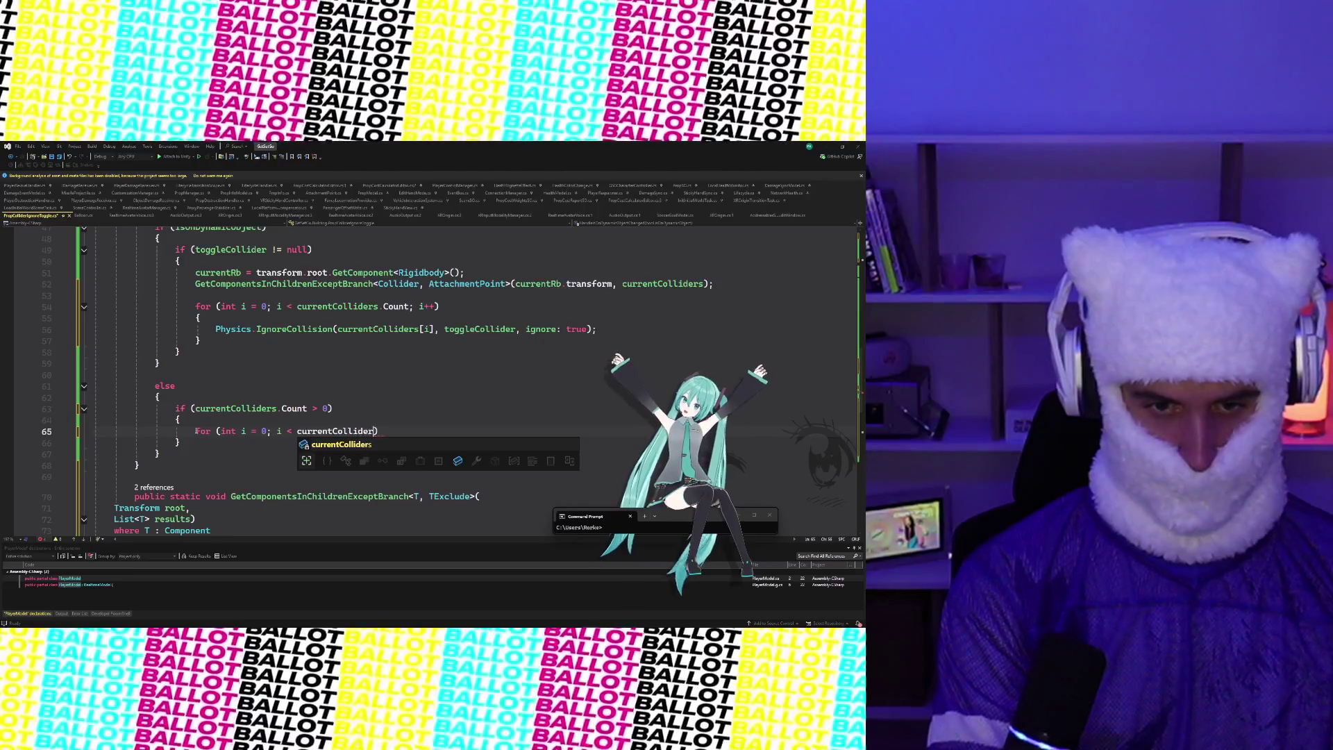
{"action": "type", "text": "; "}
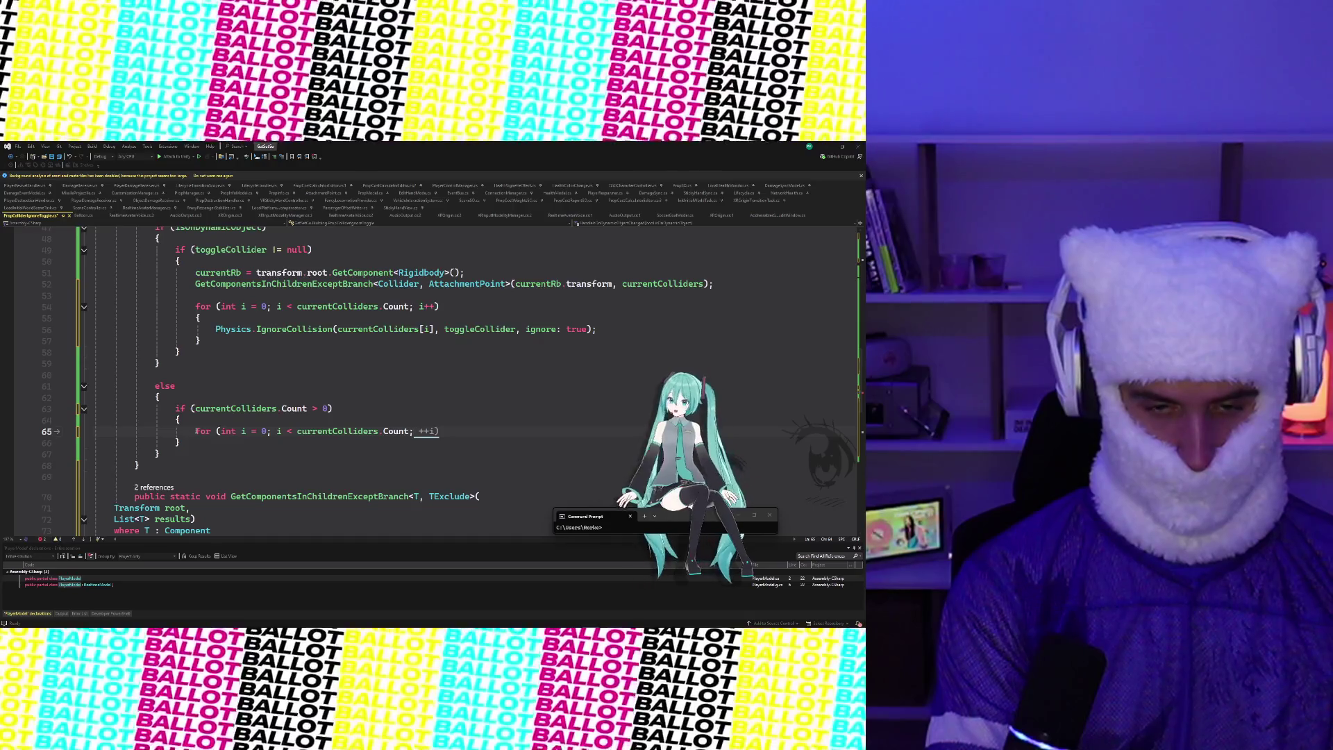
{"action": "type", "text": "i++"}
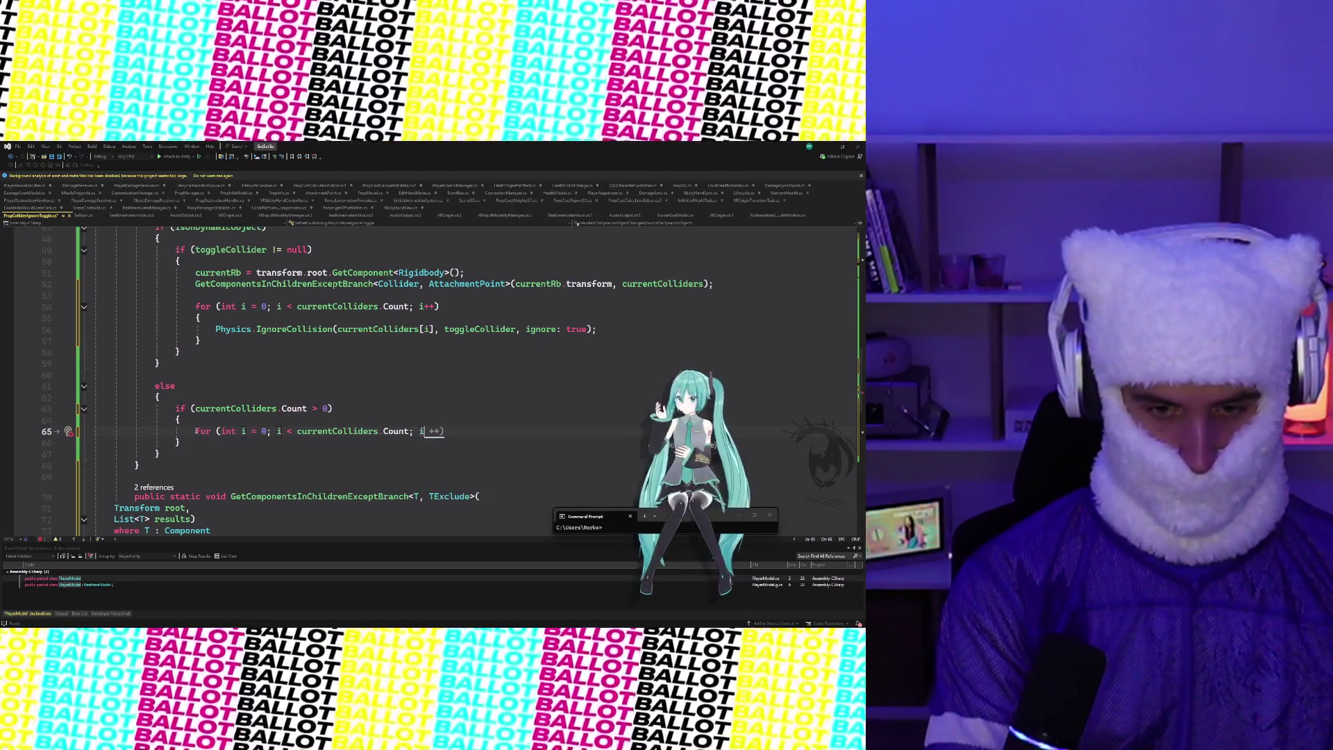
{"action": "type", "text": ")"}
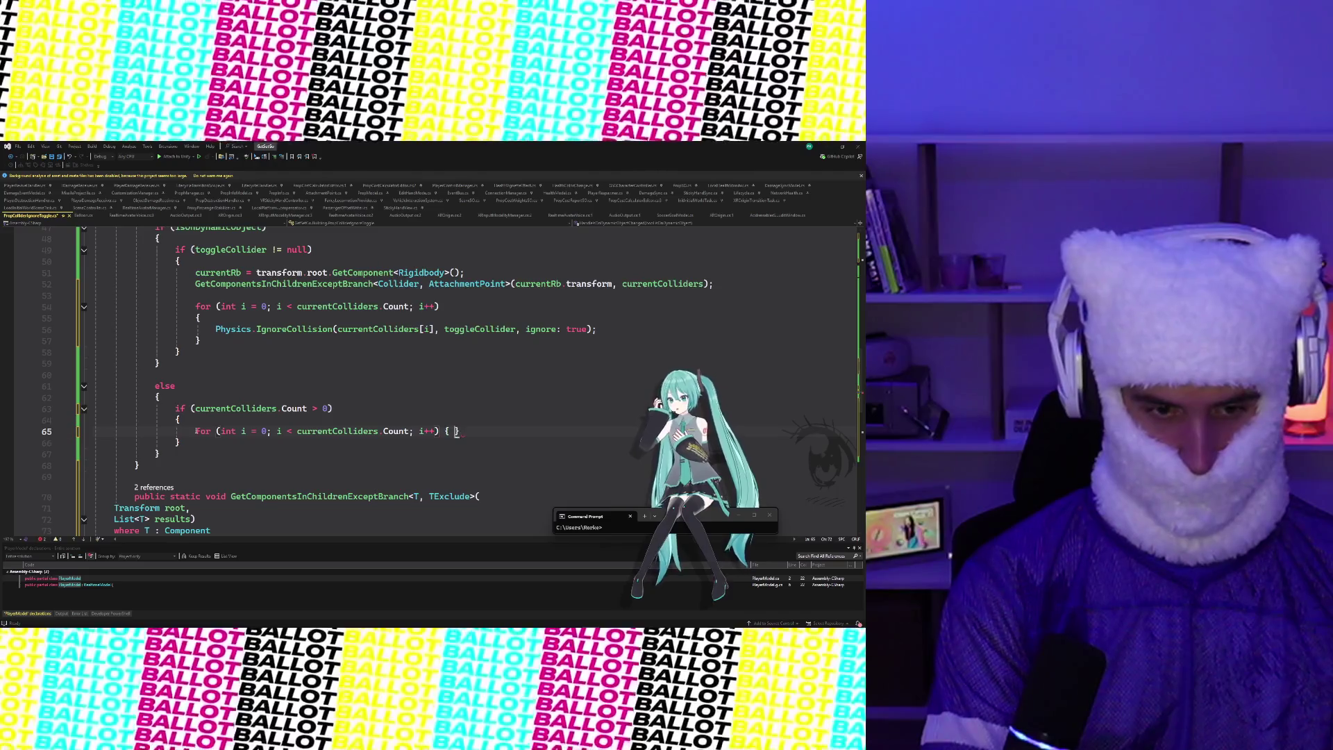
{"action": "key", "text": "Return"}
{"action": "type", "text": "{"}
{"action": "key", "text": "Return"}
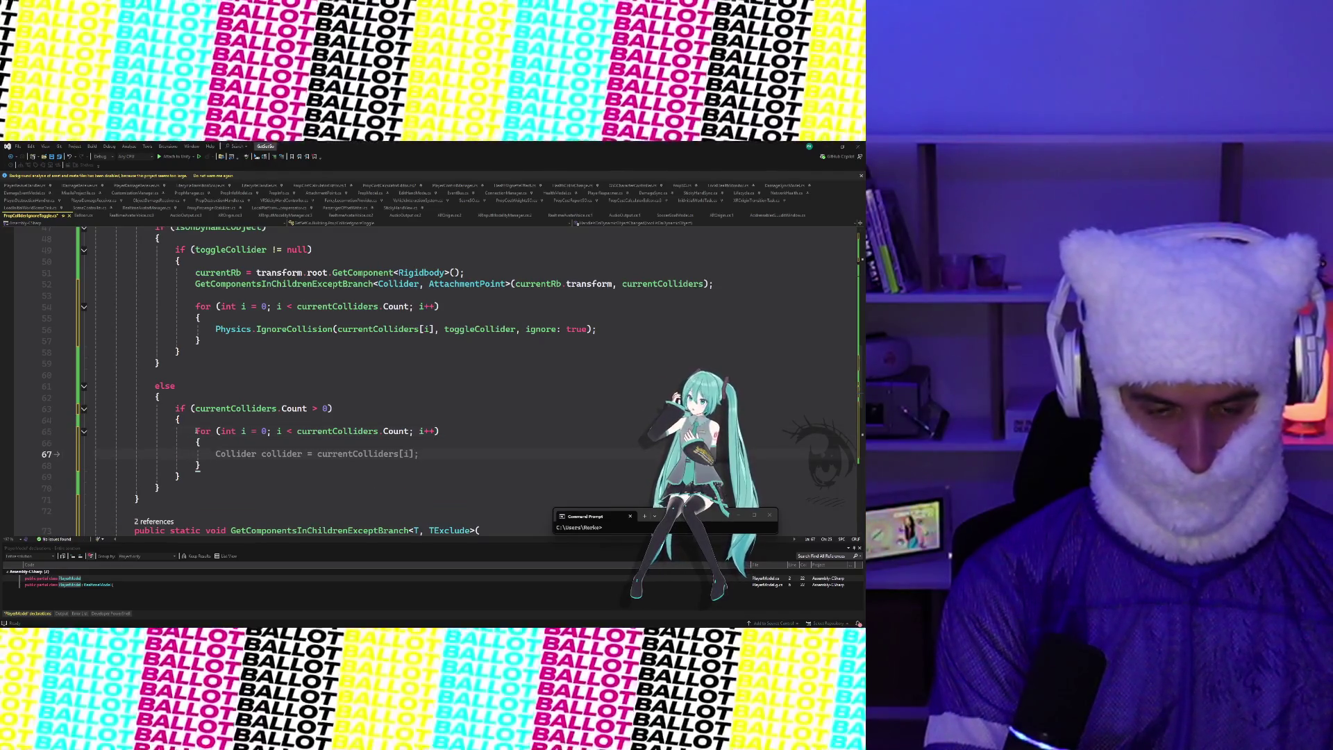
Add Physics.IgnoreCollision(currentColliders[i], toggleCollider, ignore: true); to the loop body
{"action": "type", "text": "Phy"}
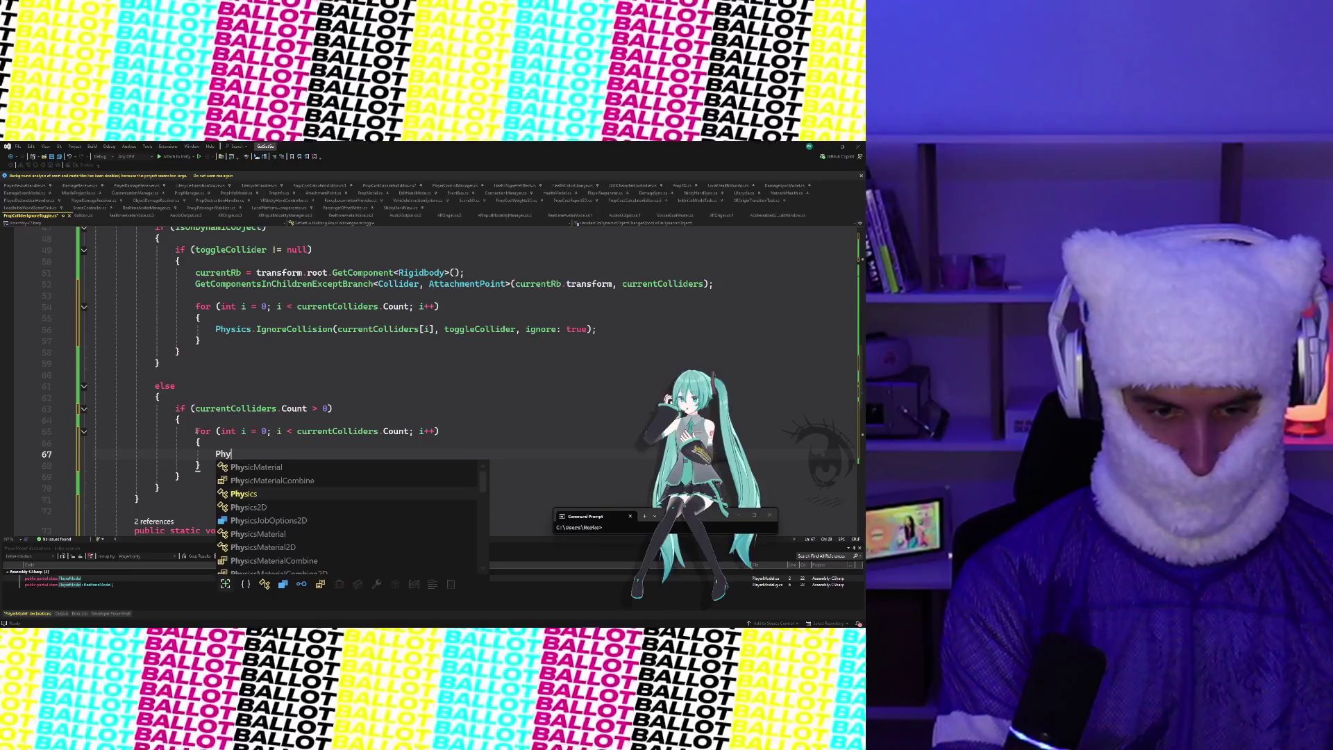
{"action": "type", "text": "sics.Ig"}
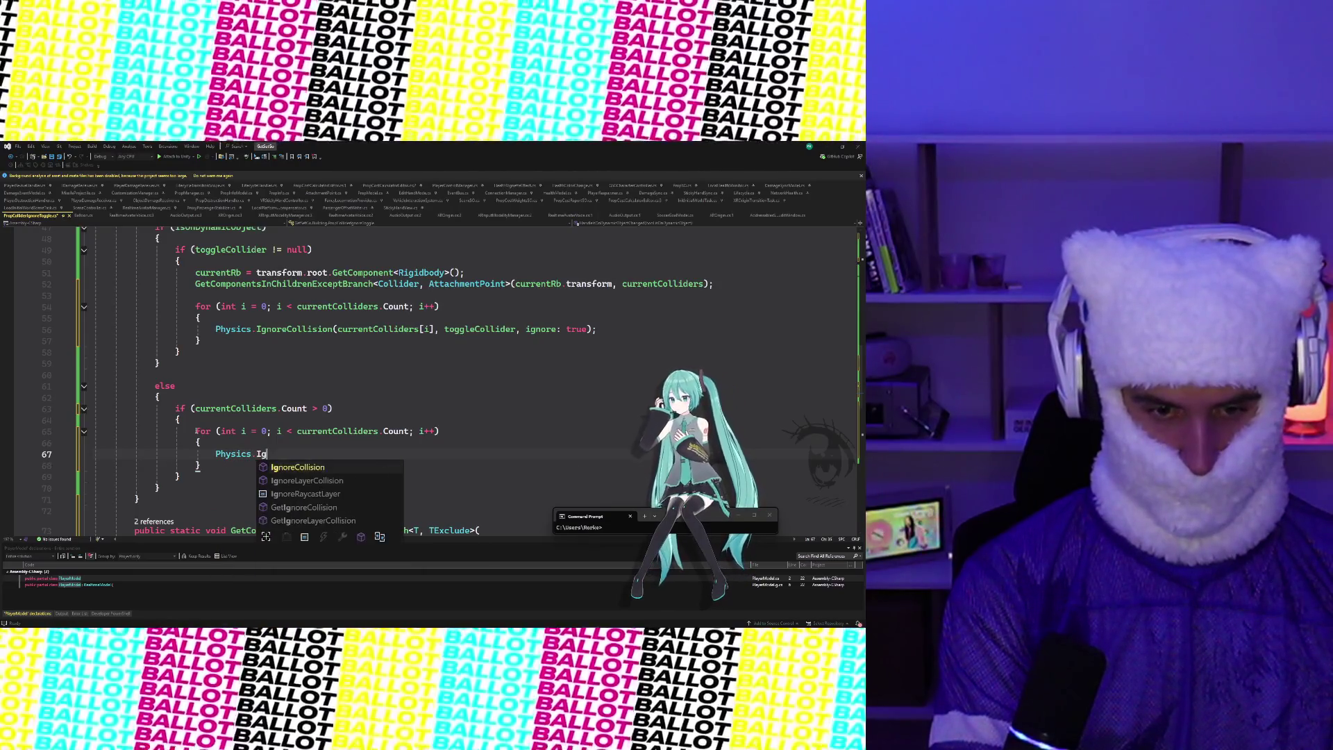
{"action": "key", "text": "Tab"}
{"action": "type", "text": "("}
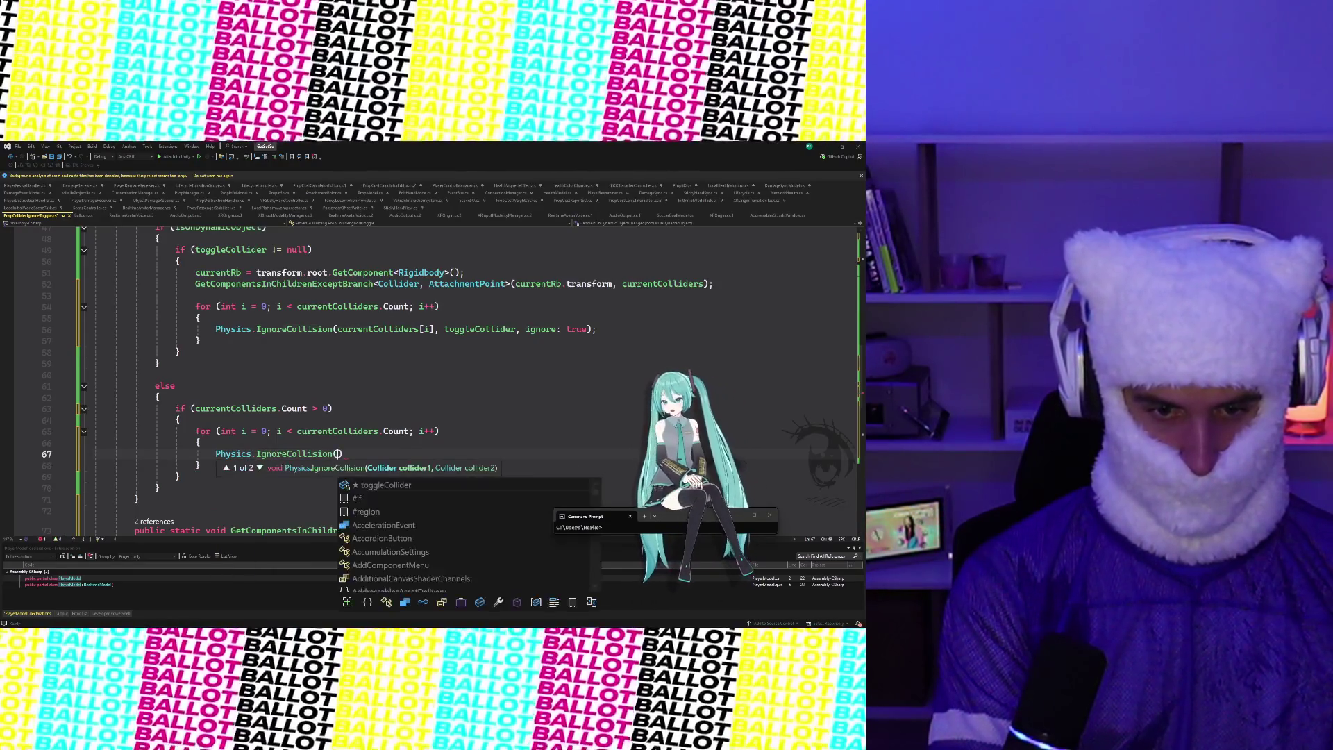
{"action": "type", "text": "curr"}
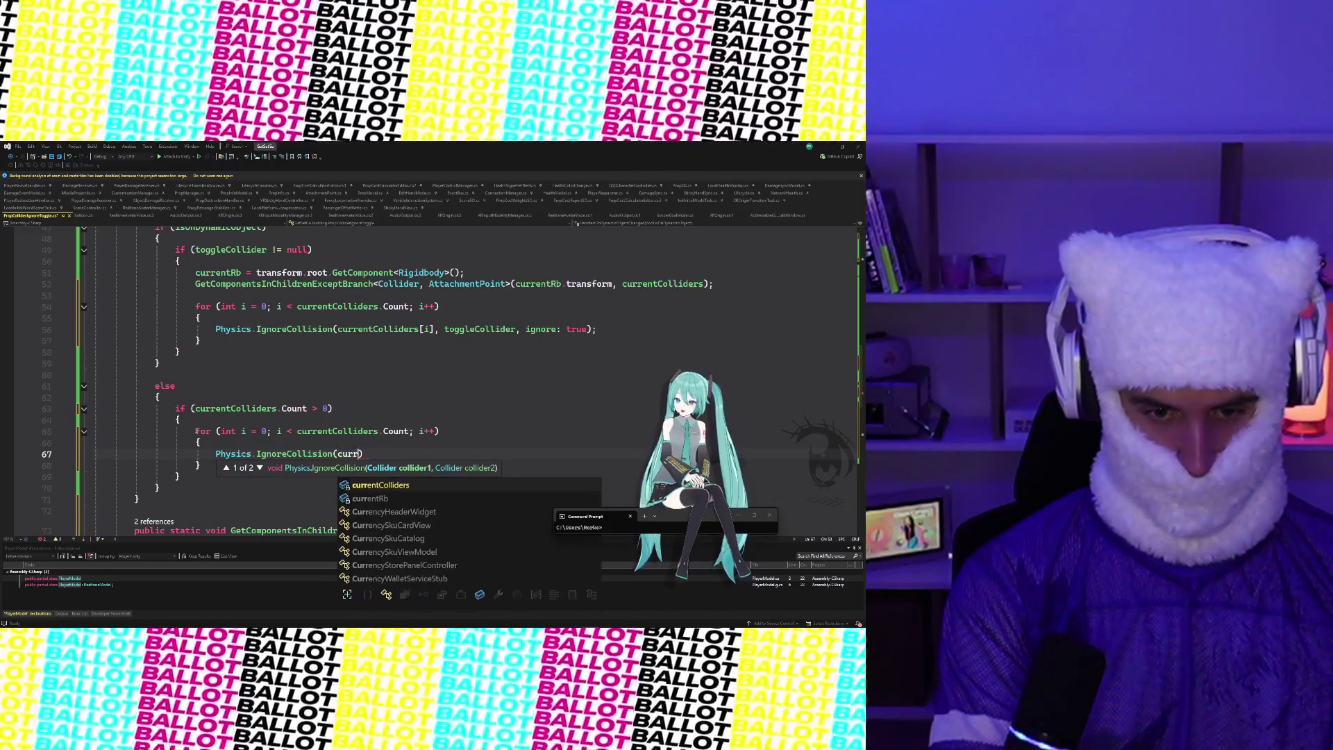
{"action": "key", "text": "Tab"}
{"action": "type", "text": "[i"}
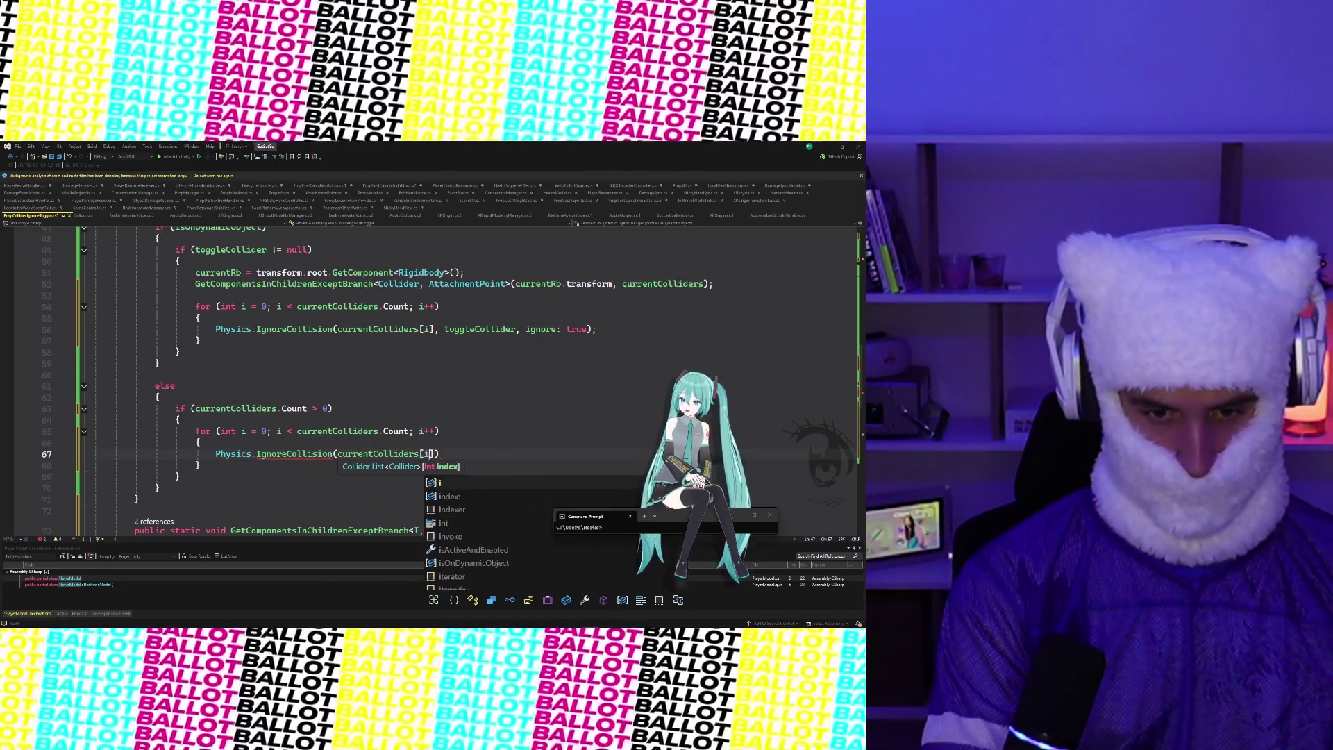
{"action": "type", "text": "]"}
{"action": "type", "text": ", togg"}
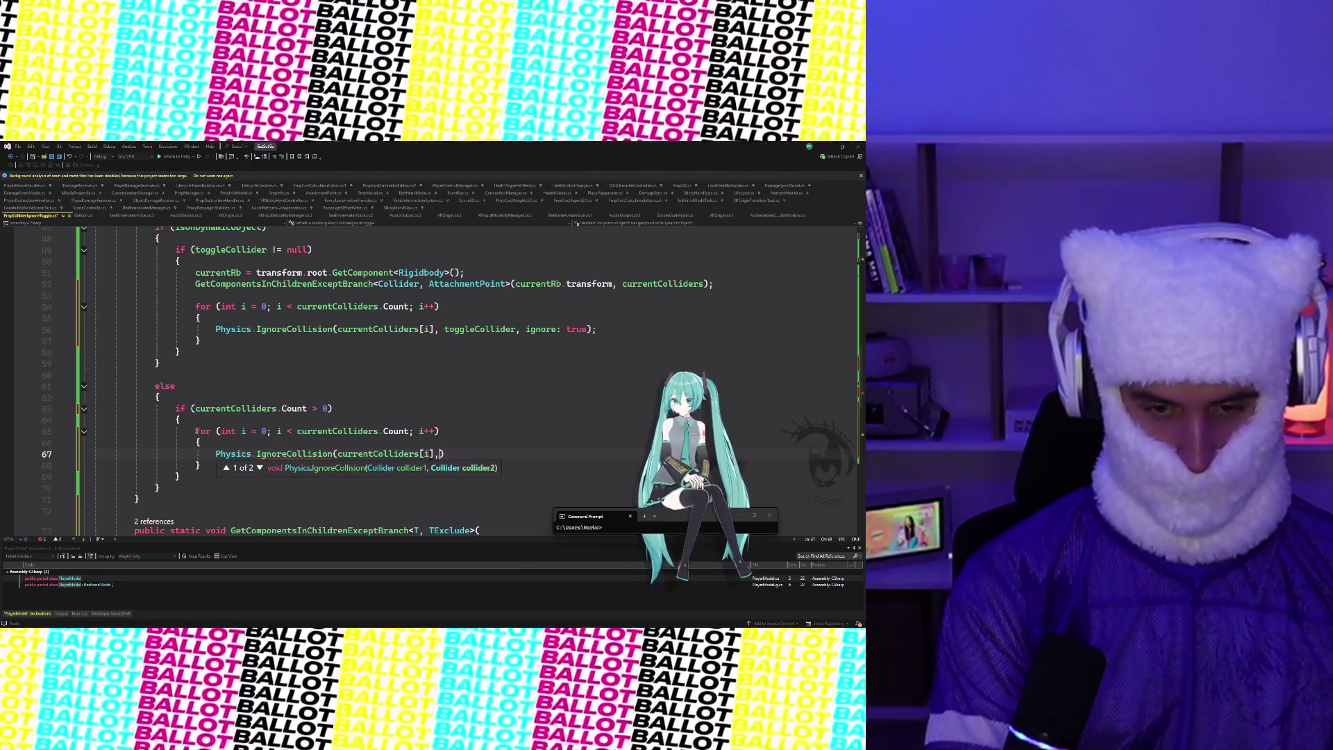
{"action": "key", "text": "Tab"}
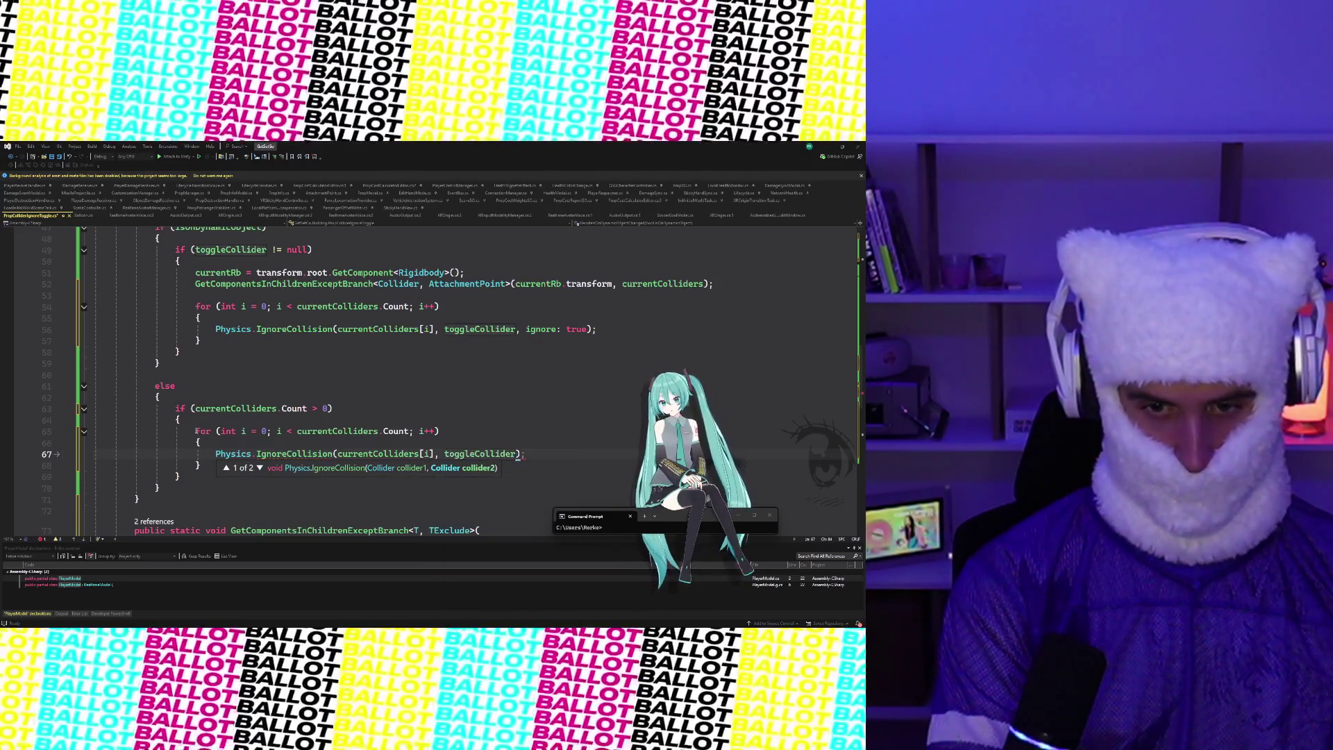
{"action": "type", "text": ", ig"}
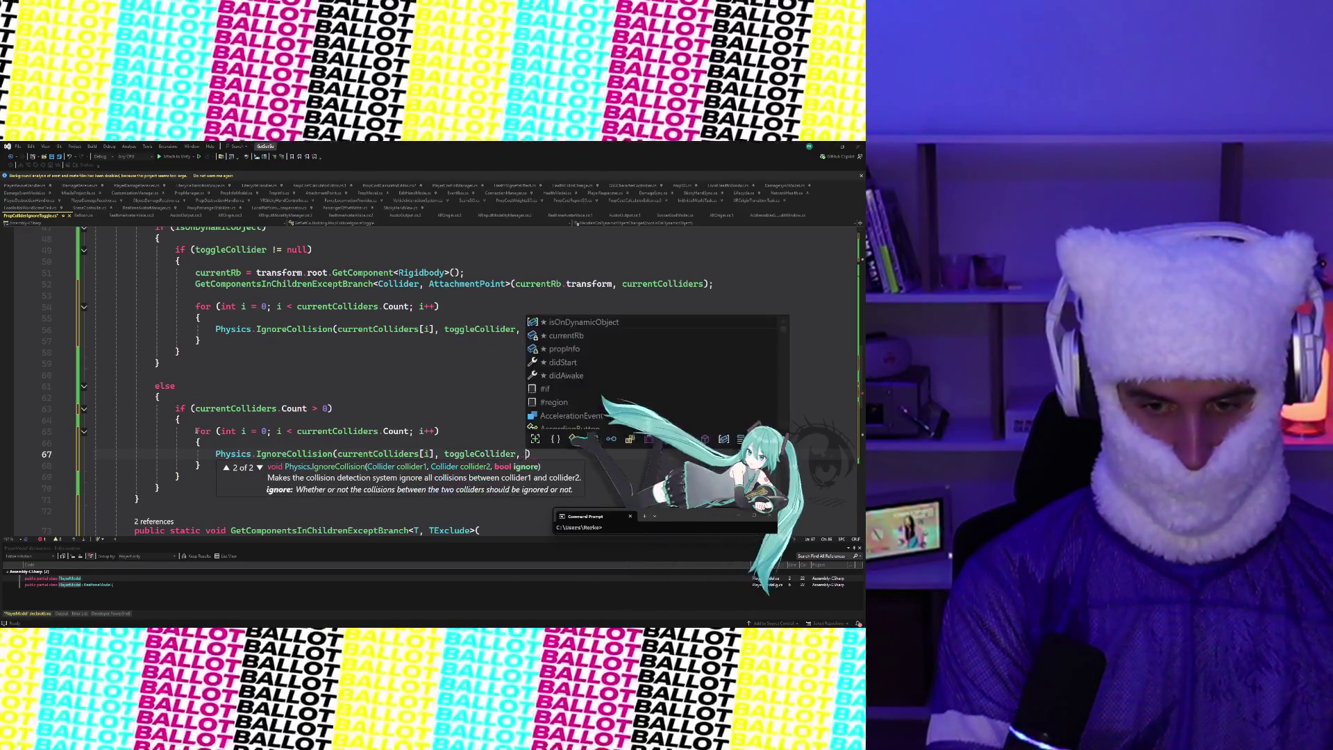
{"action": "key", "text": "Tab"}
{"action": "type", "text": "true"}
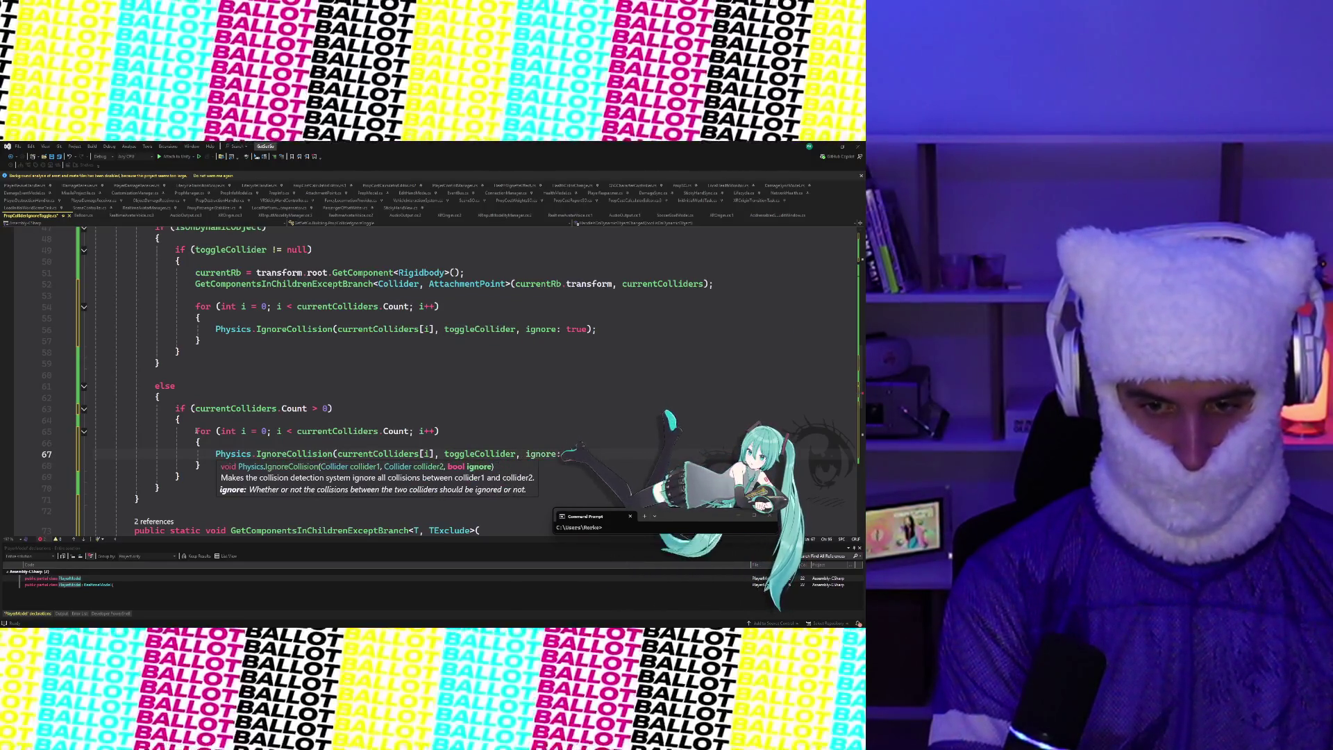
{"action": "type", "text": ")"}
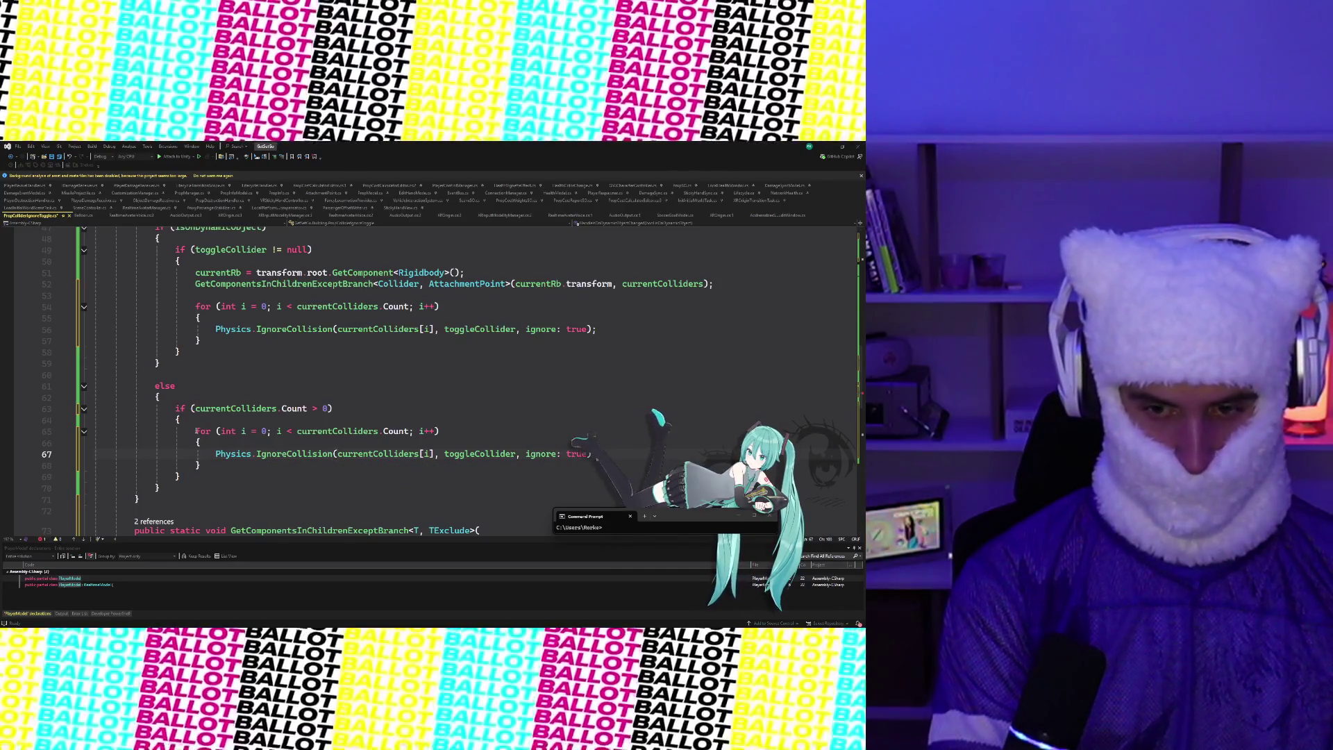
{"action": "type", "text": ";"}
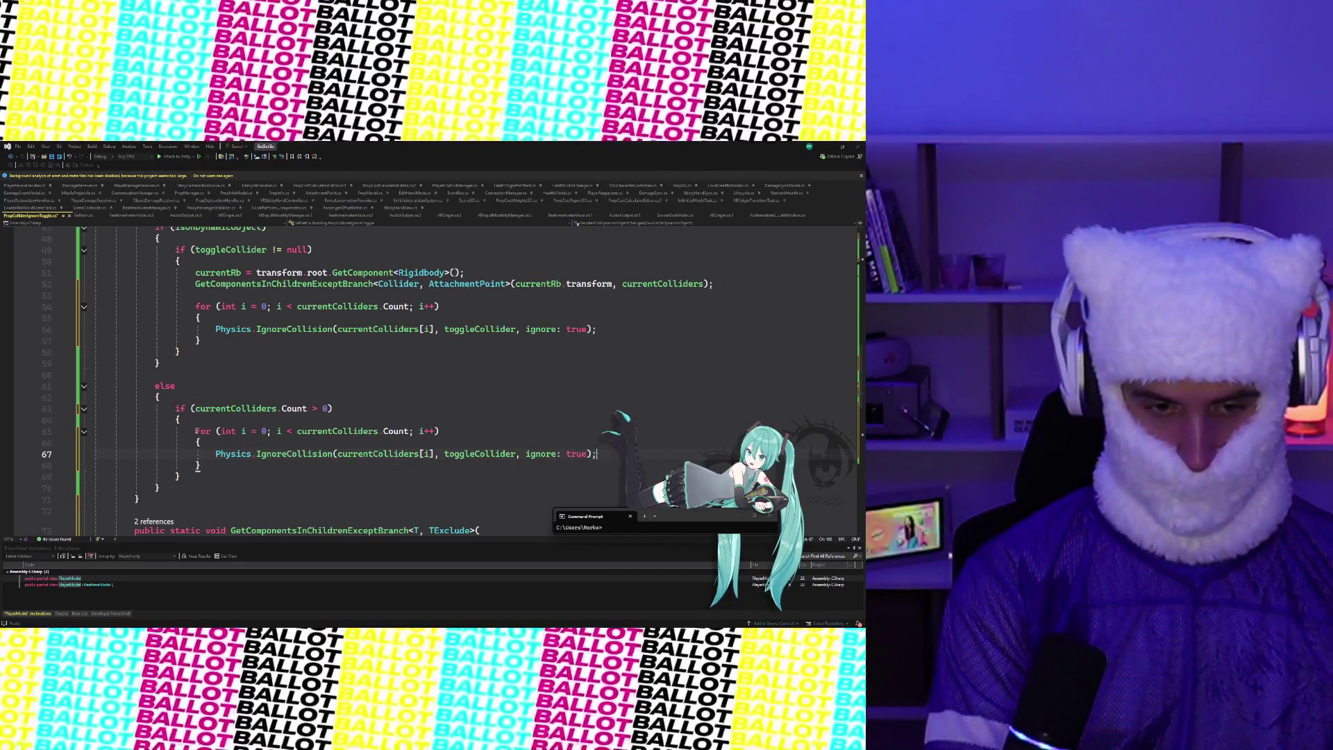
{"action": "left_click", "coordinate": [201, 465]}
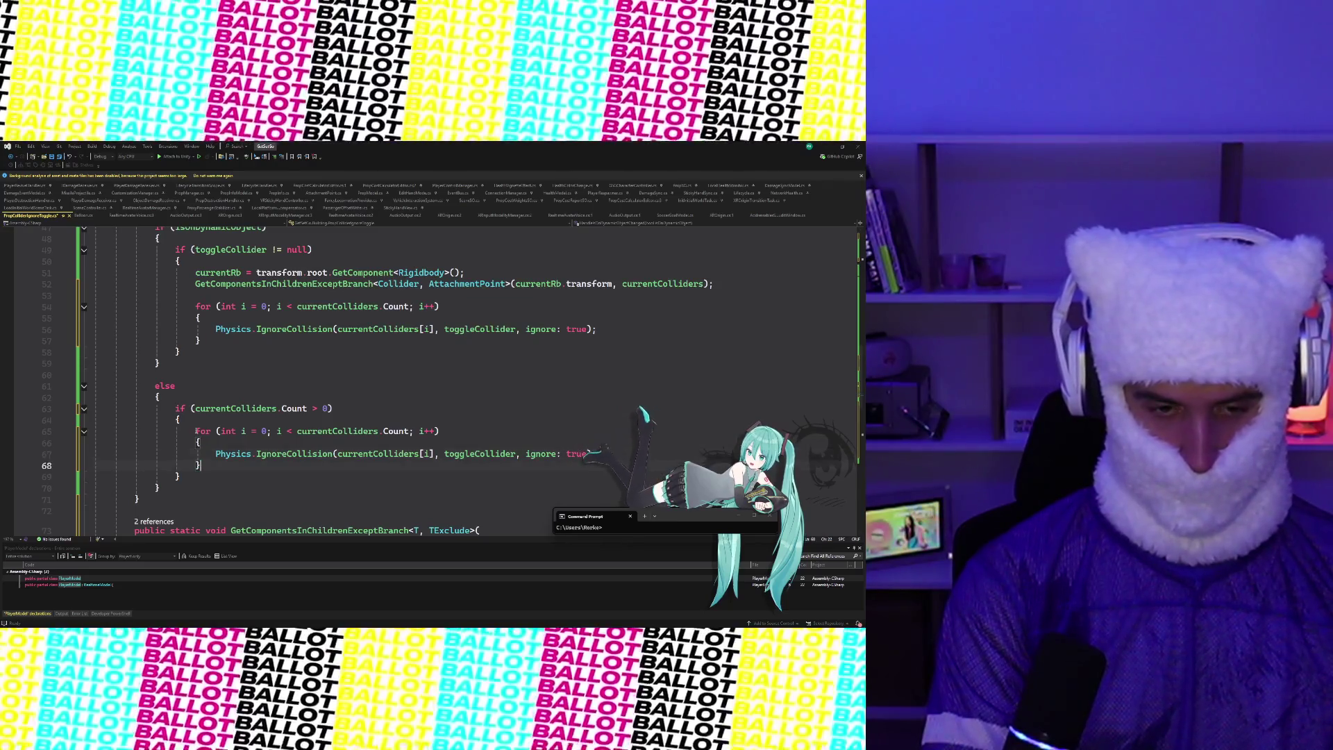
Add currentColliders.Clear(); and currentRb = null; on new lines after the loop's closing brace
{"action": "key", "text": "Return"}
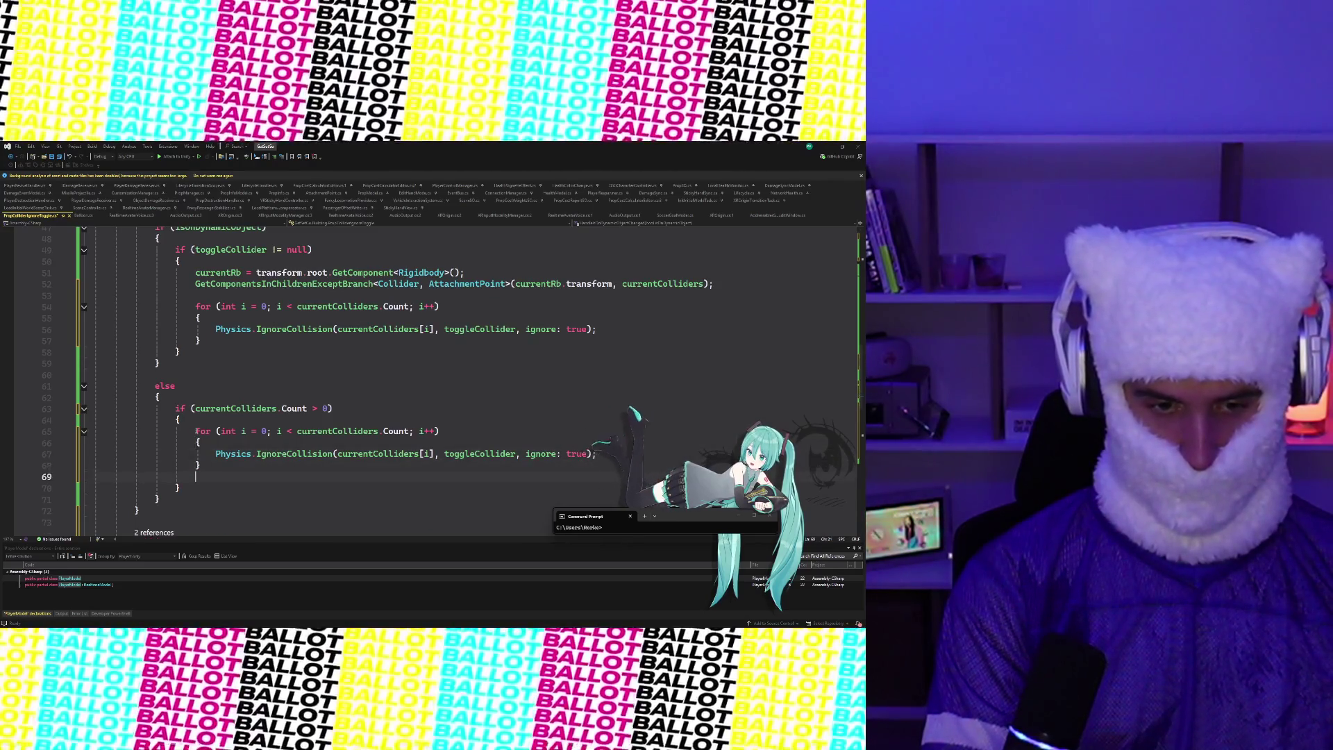
{"action": "key", "text": "Return"}
{"action": "type", "text": "curr"}
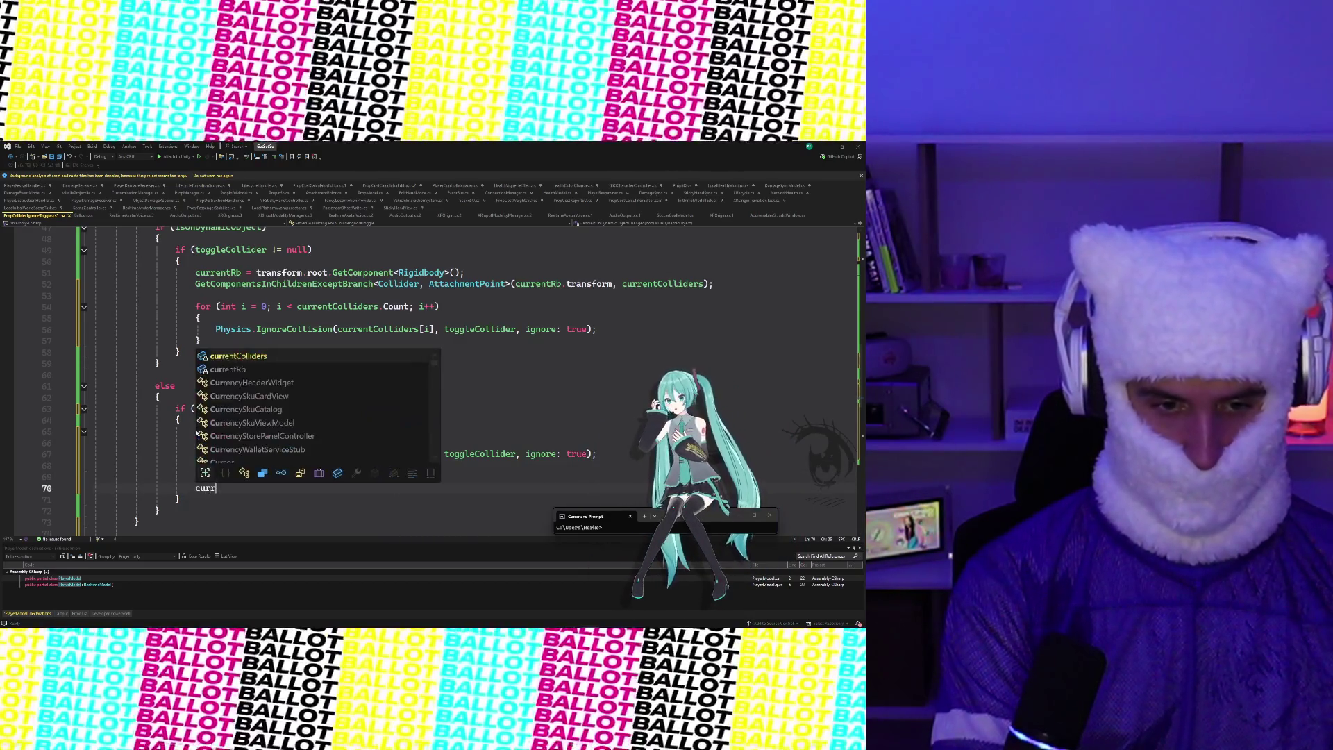
{"action": "type", "text": "entColliders.Clear();"}
{"action": "key", "text": "Return"}
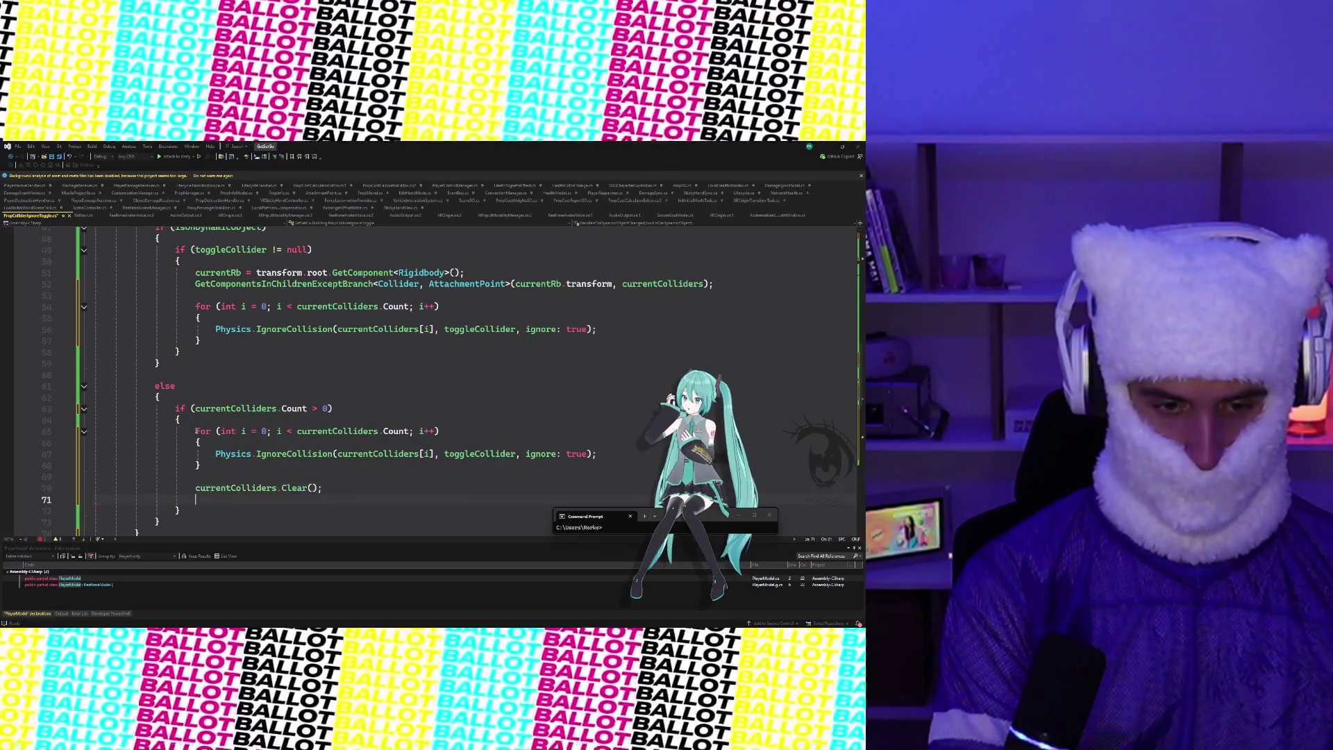
{"action": "type", "text": "currentR"}
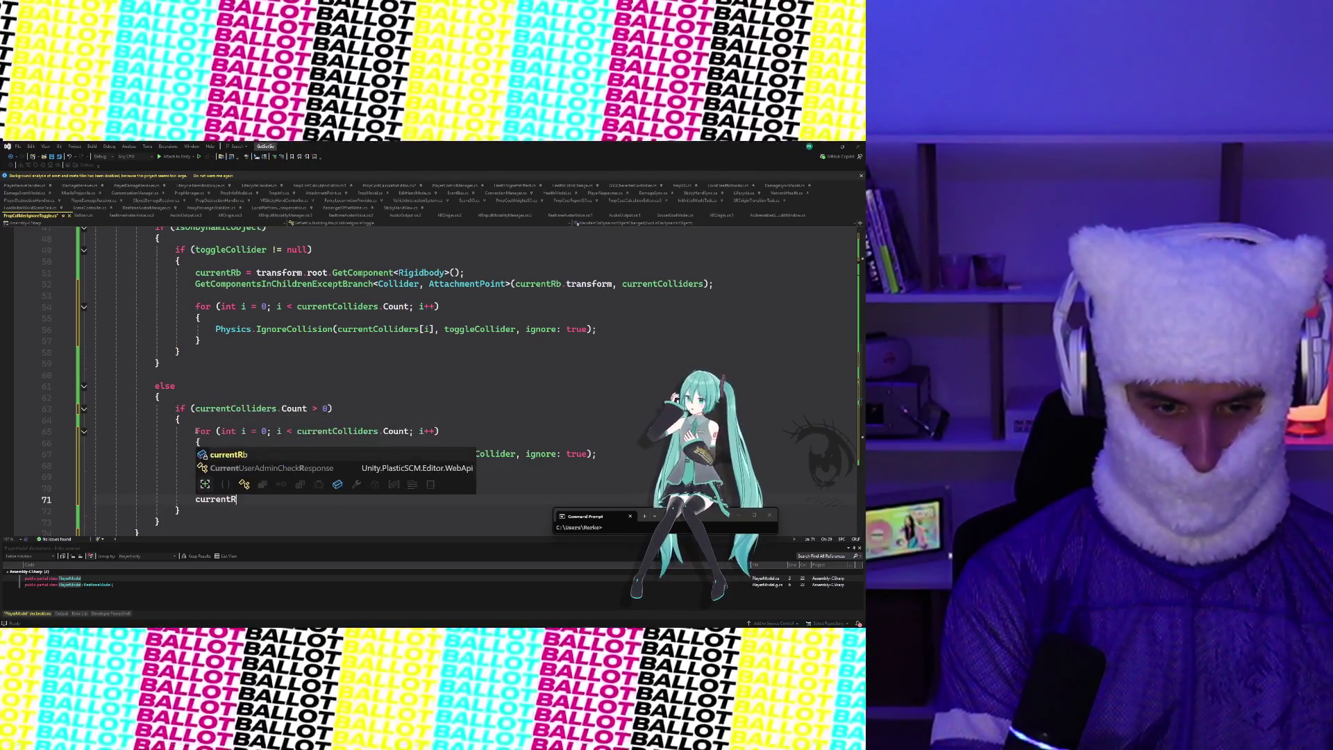
{"action": "type", "text": "b = null;"}
{"action": "scroll", "coordinate": [181, 422], "scroll_direction": "down", "scroll_amount": 3}
{"action": "left_click", "coordinate": [274, 386]}
{"action": "scroll", "coordinate": [272, 381], "scroll_direction": "up", "scroll_amount": 3}
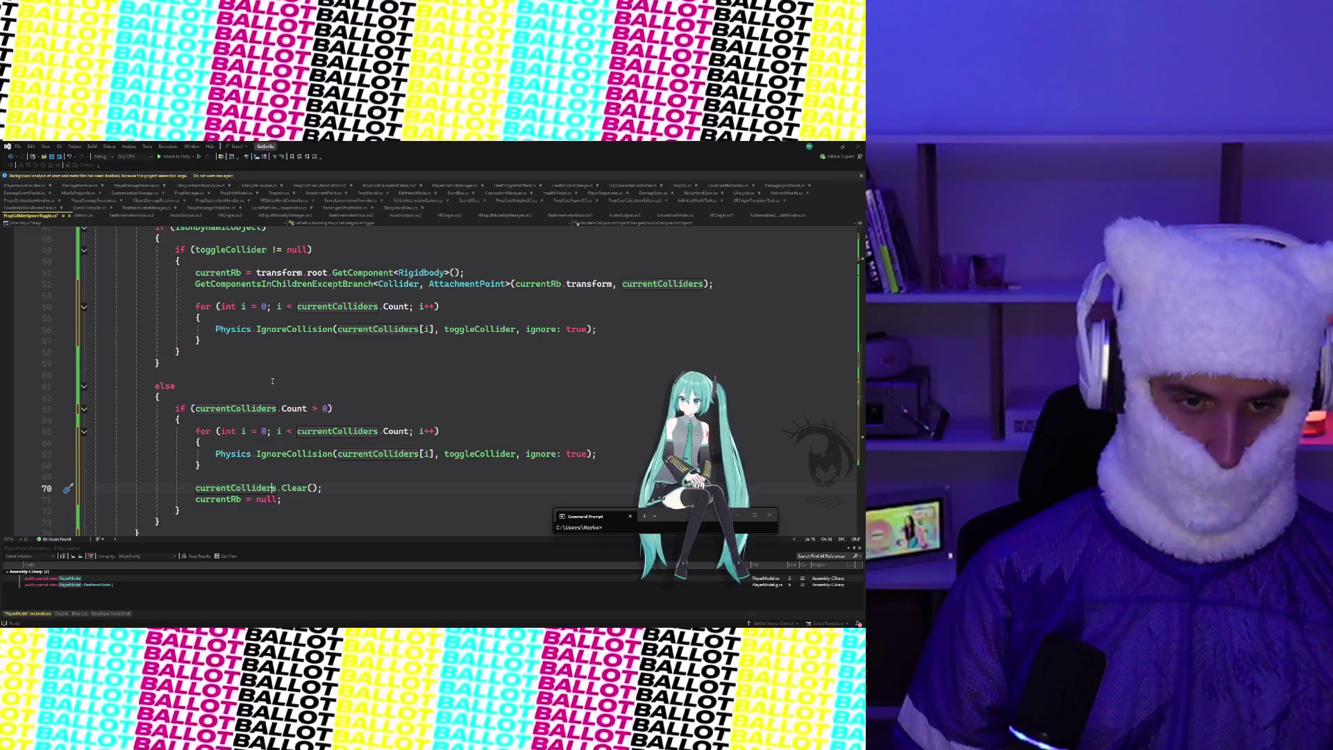
{"action": "scroll", "coordinate": [273, 381], "scroll_direction": "up", "scroll_amount": 14}
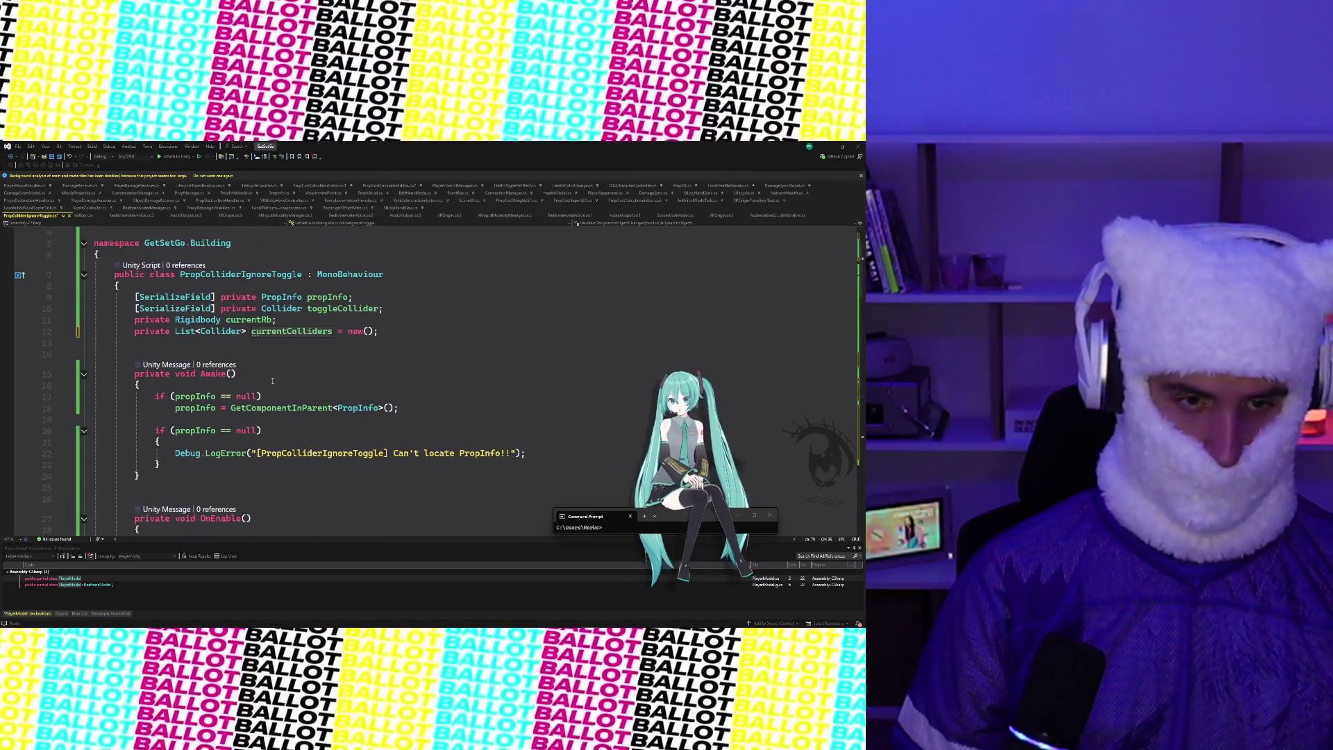
Declare currentRb as a local var on the line where it is assigned
{"action": "left_click", "coordinate": [80, 324]}
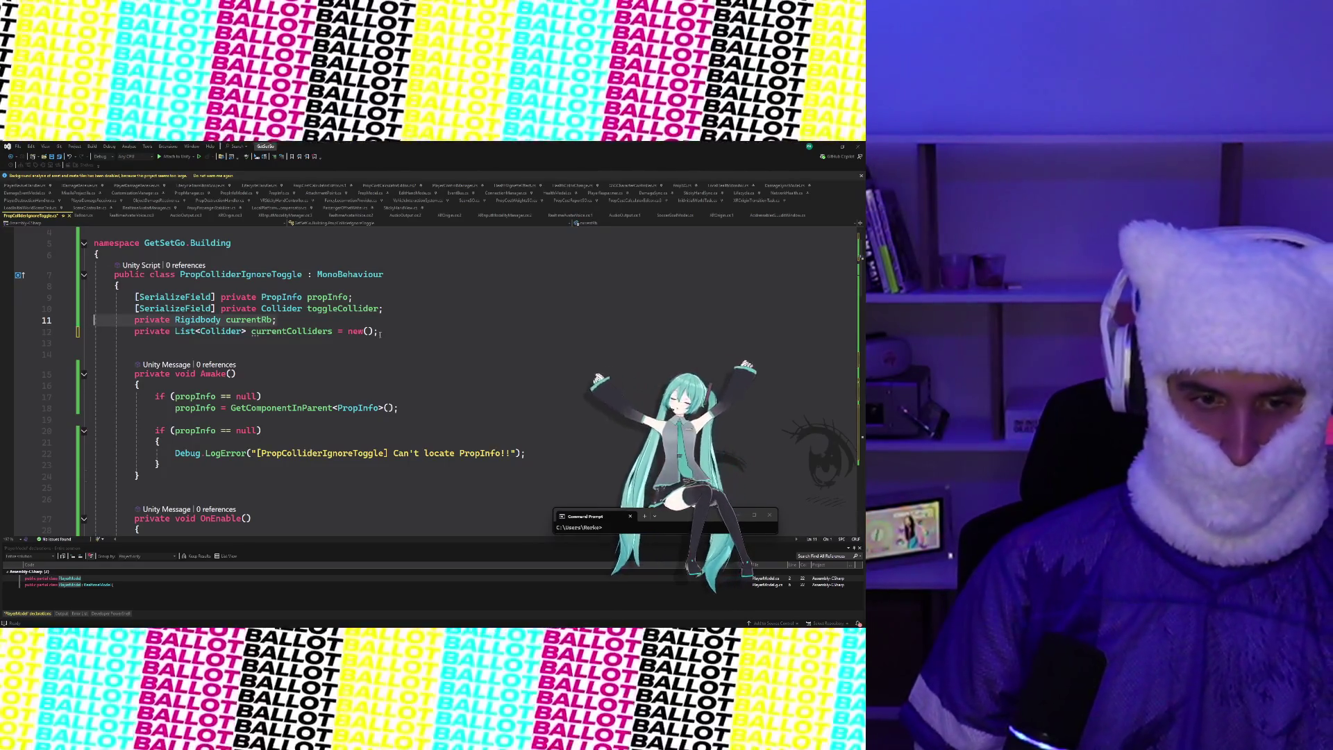
{"action": "scroll", "coordinate": [384, 386], "scroll_direction": "down", "scroll_amount": 14}
{"action": "key", "text": "Tab"}
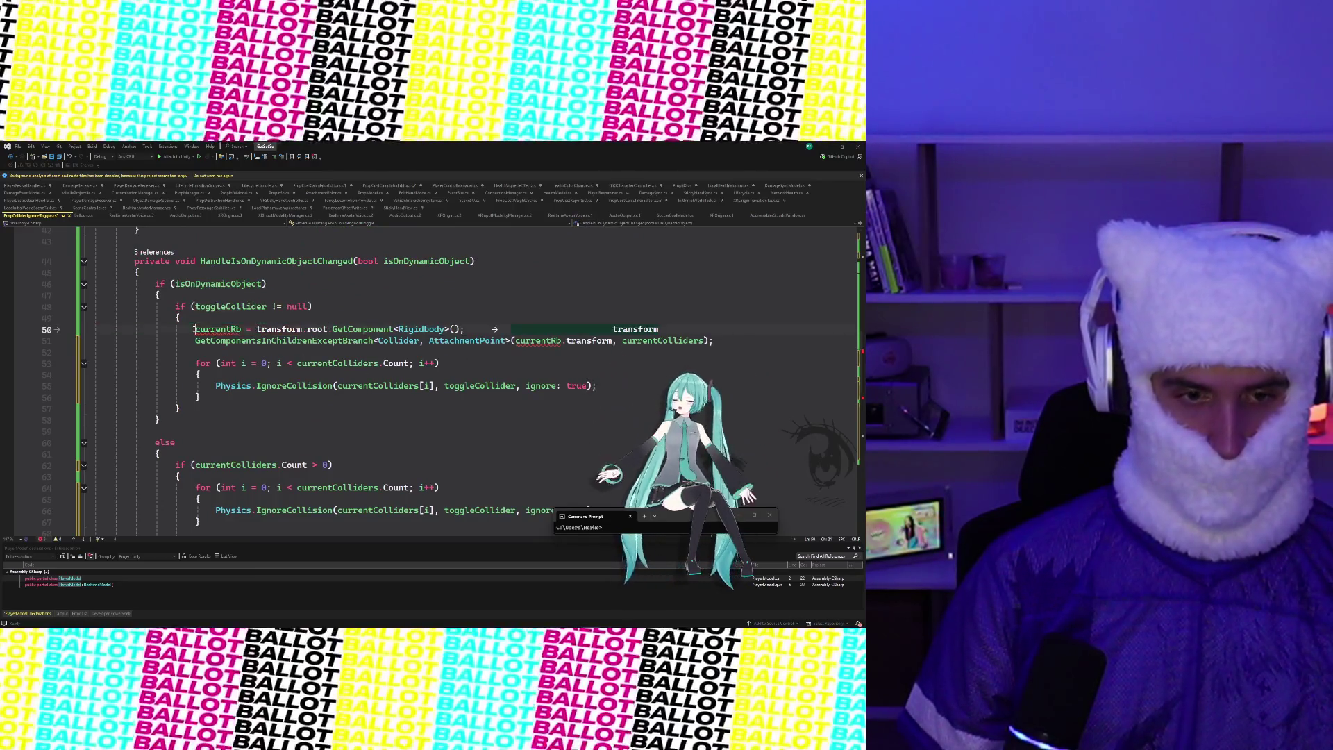
{"action": "type", "text": "var"}
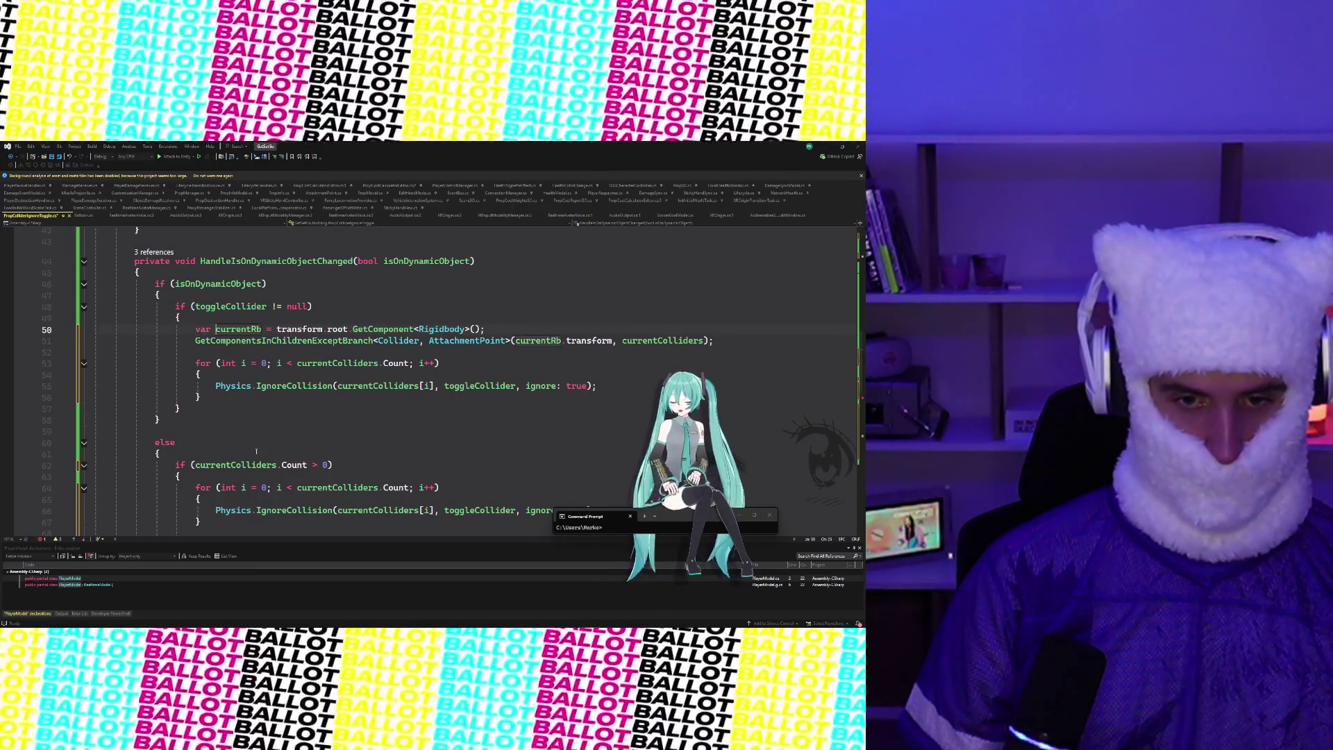
Delete the 'currentRb = null;' line below currentColliders.Clear()
{"action": "scroll", "coordinate": [256, 450], "scroll_direction": "down", "scroll_amount": 7}
{"action": "left_click", "coordinate": [282, 318]}
{"action": "key", "text": "shift+Home"}
{"action": "key", "text": "shift+Home"}
{"action": "key", "text": "BackSpace"}
{"action": "key", "text": "BackSpace"}
{"action": "scroll", "coordinate": [185, 313], "scroll_direction": "up", "scroll_amount": 8}
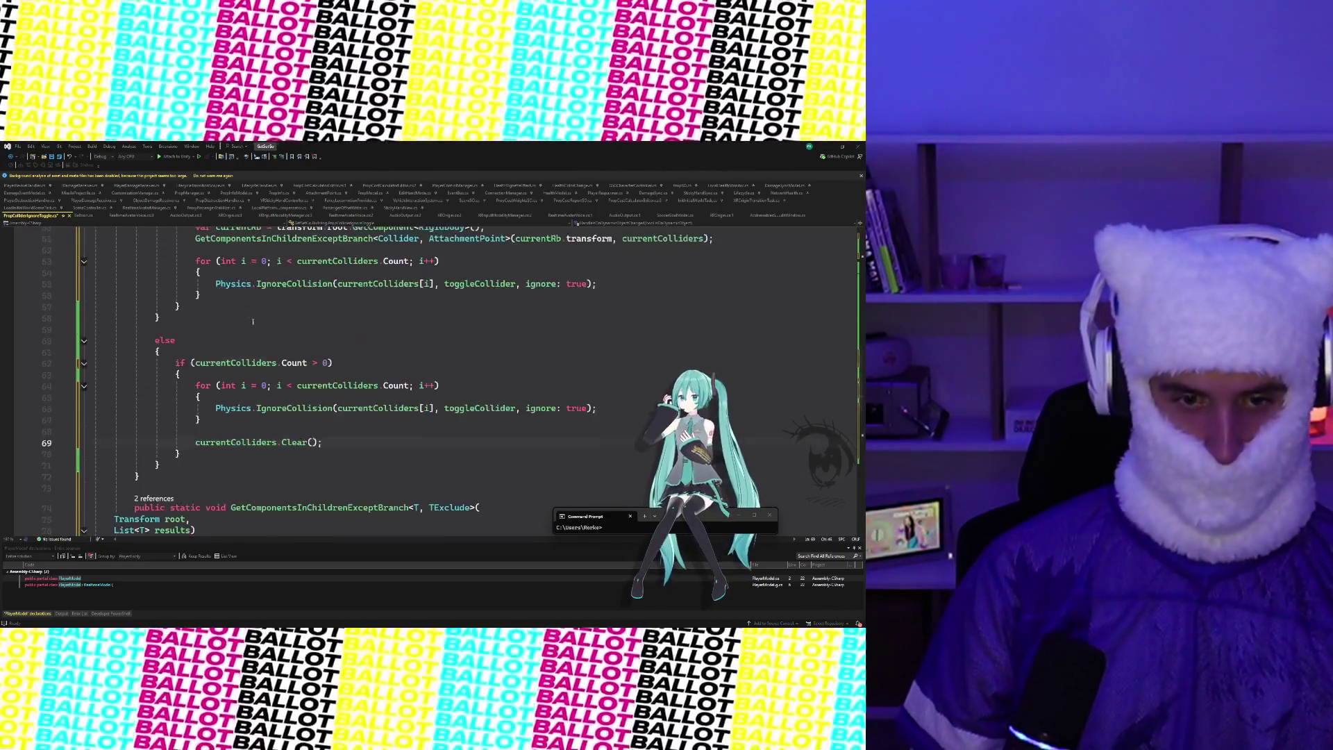
{"action": "scroll", "coordinate": [255, 318], "scroll_direction": "down", "scroll_amount": 2}
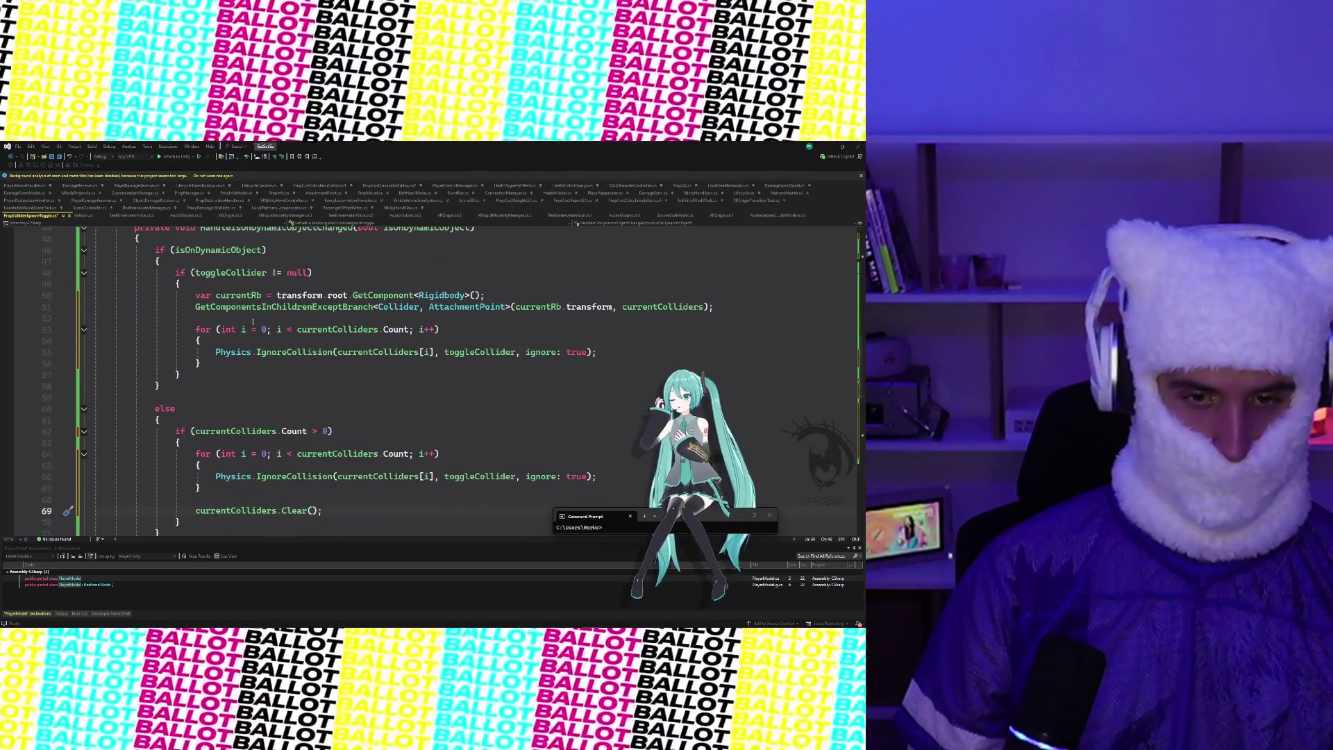
{"action": "scroll", "coordinate": [253, 321], "scroll_direction": "down", "scroll_amount": 2}
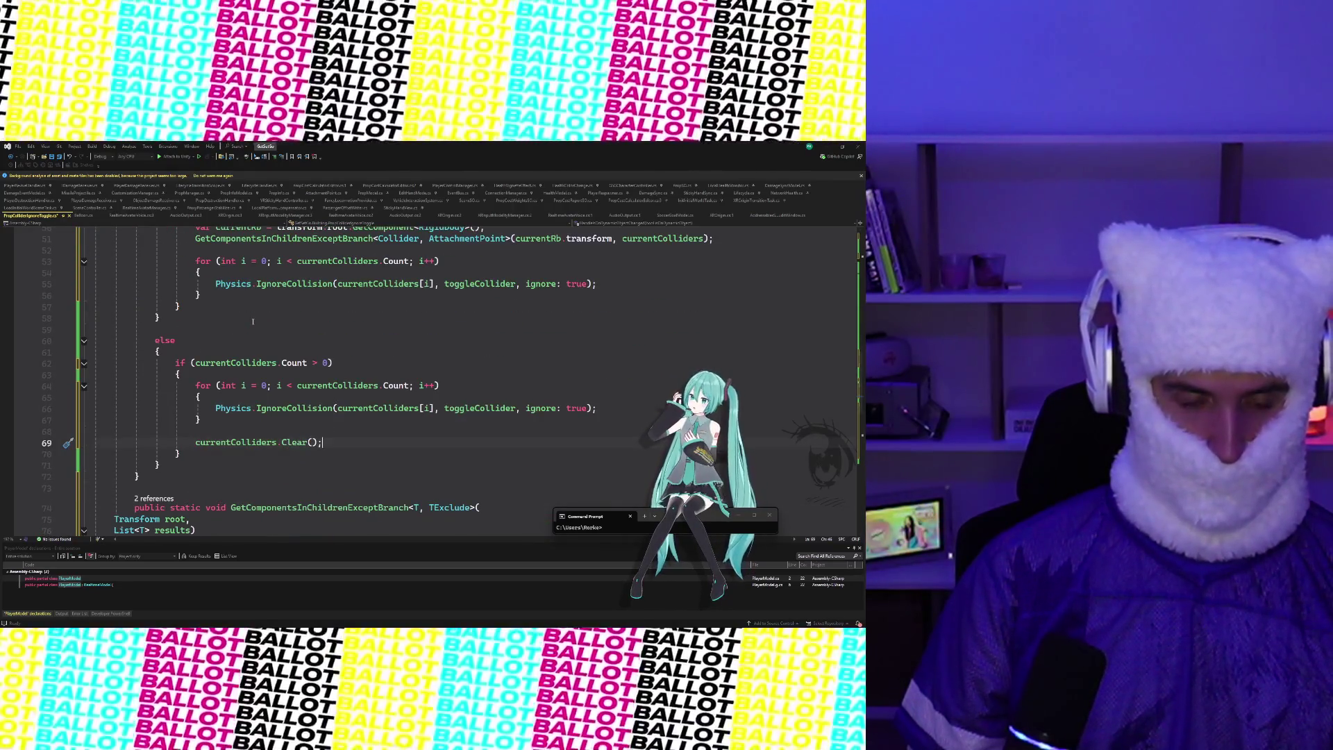
{"action": "scroll", "coordinate": [253, 322], "scroll_direction": "up", "scroll_amount": 5}
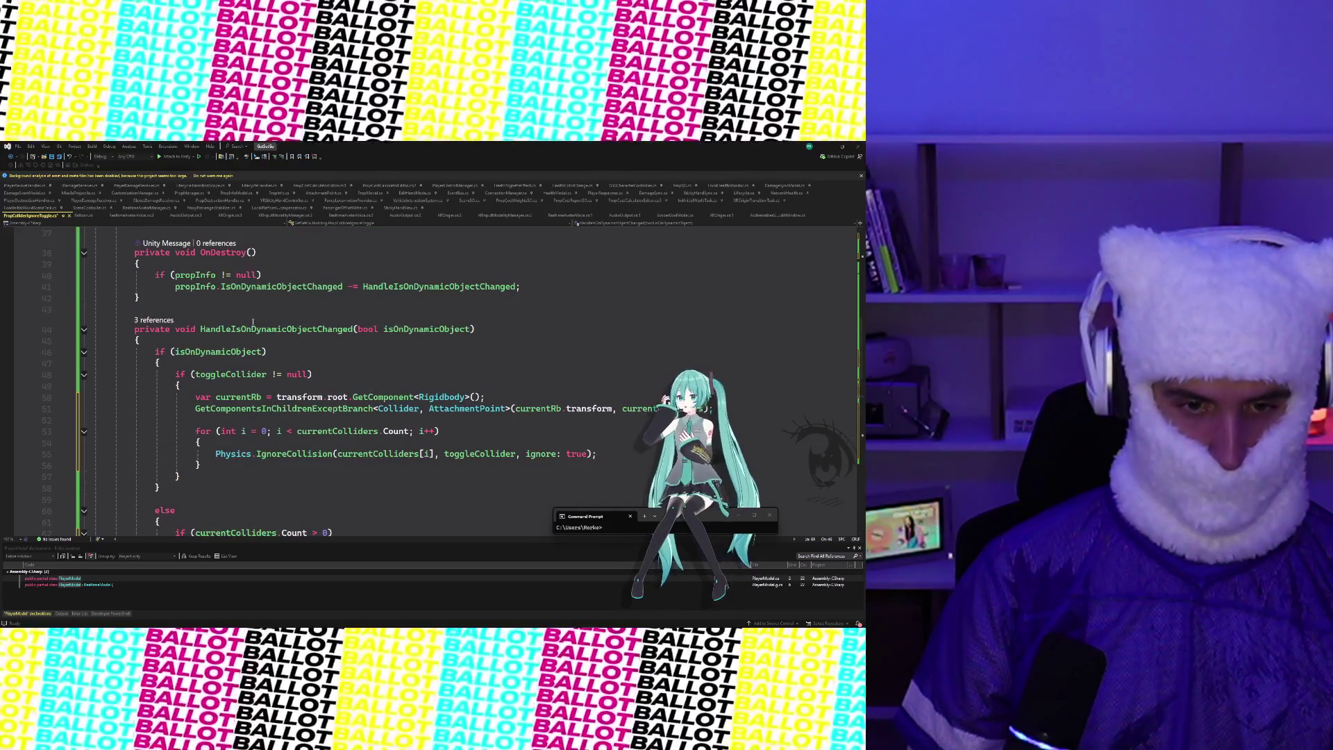
{"action": "scroll", "coordinate": [253, 322], "scroll_direction": "down", "scroll_amount": 5}
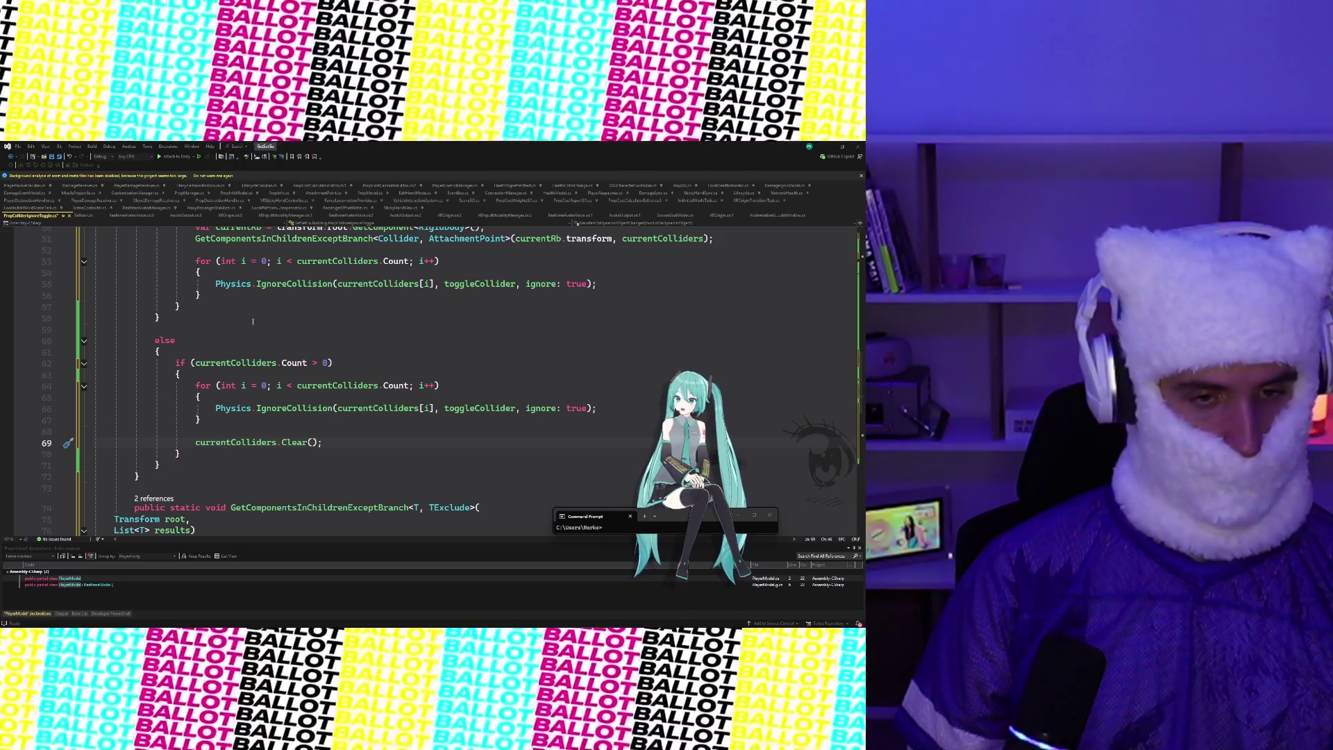
{"action": "scroll", "coordinate": [253, 321], "scroll_direction": "down", "scroll_amount": 1}
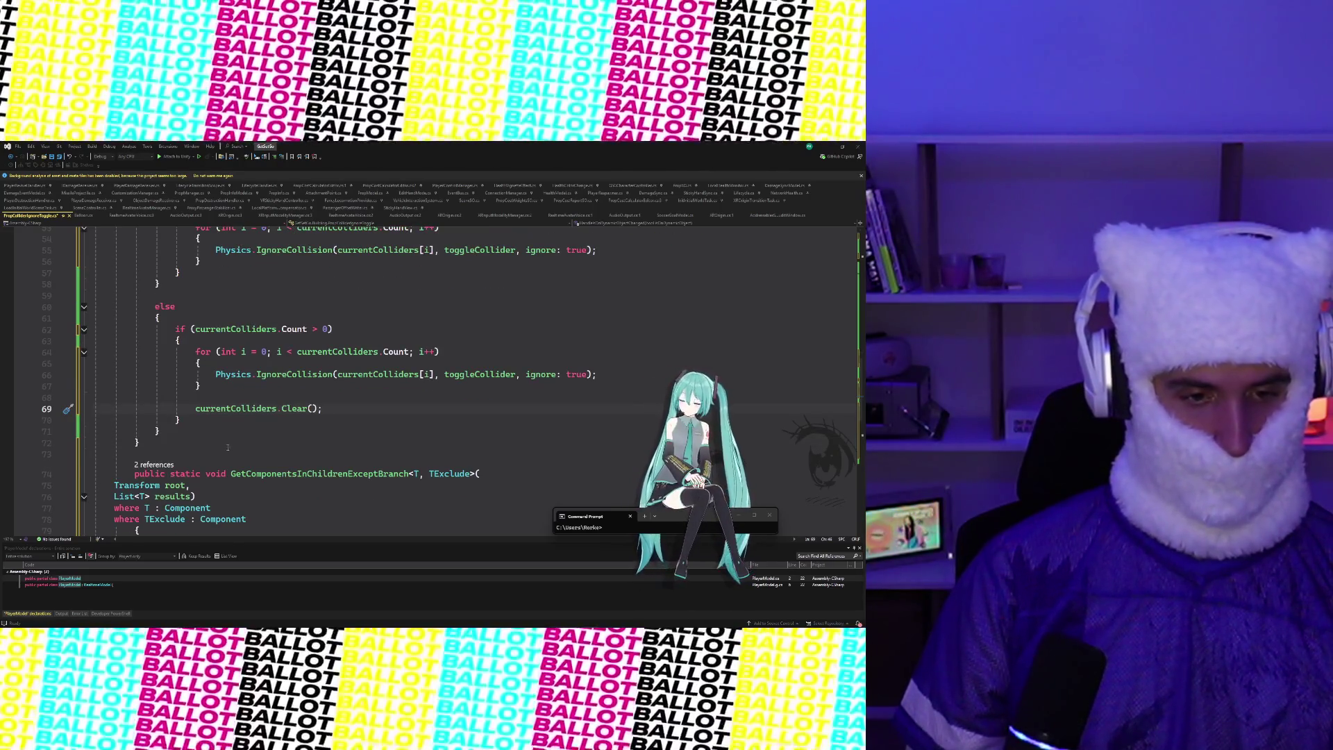
{"action": "scroll", "coordinate": [270, 375], "scroll_direction": "down", "scroll_amount": 2}
{"action": "left_click", "coordinate": [287, 432]}
{"action": "scroll", "coordinate": [286, 434], "scroll_direction": "down", "scroll_amount": 4}
{"action": "left_click", "coordinate": [287, 431]}
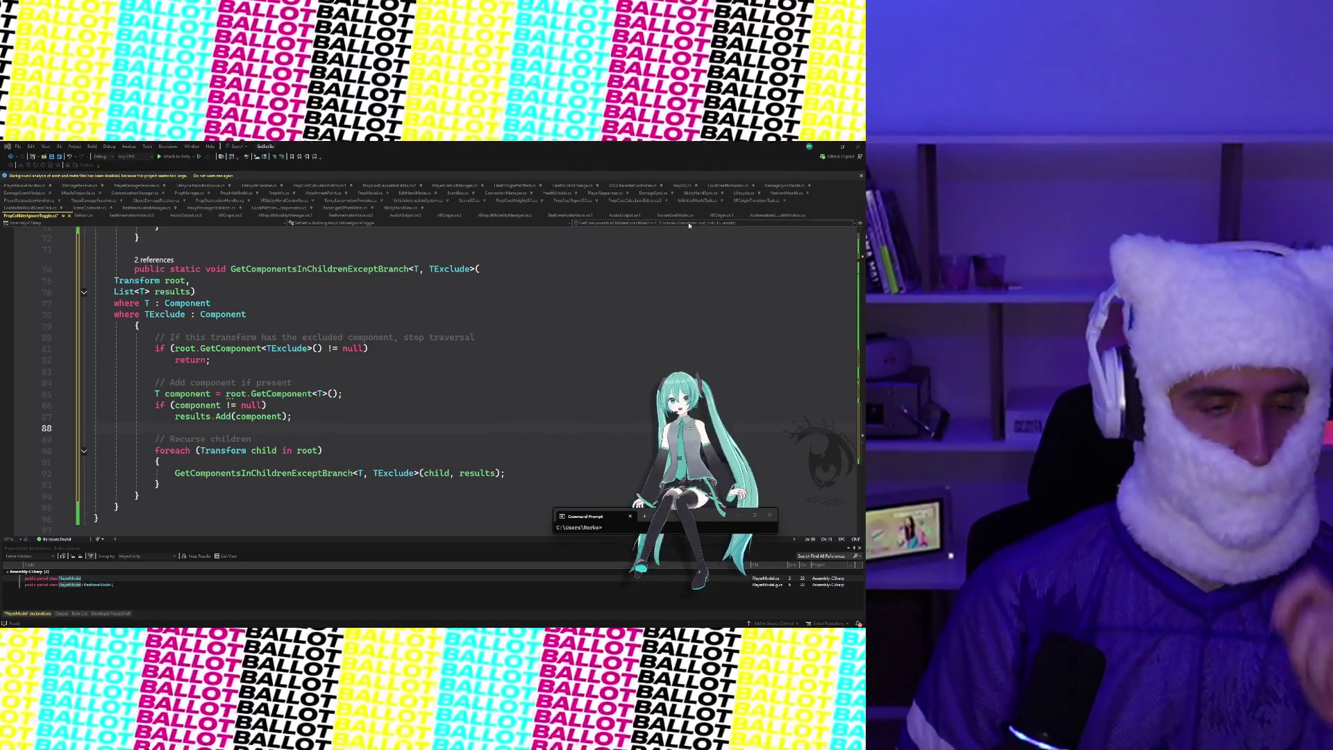
{"action": "scroll", "coordinate": [336, 477], "scroll_direction": "up", "scroll_amount": 13}
{"action": "scroll", "coordinate": [336, 476], "scroll_direction": "down", "scroll_amount": 1}
{"action": "scroll", "coordinate": [336, 476], "scroll_direction": "down", "scroll_amount": 3}
{"action": "scroll", "coordinate": [336, 477], "scroll_direction": "up", "scroll_amount": 3}
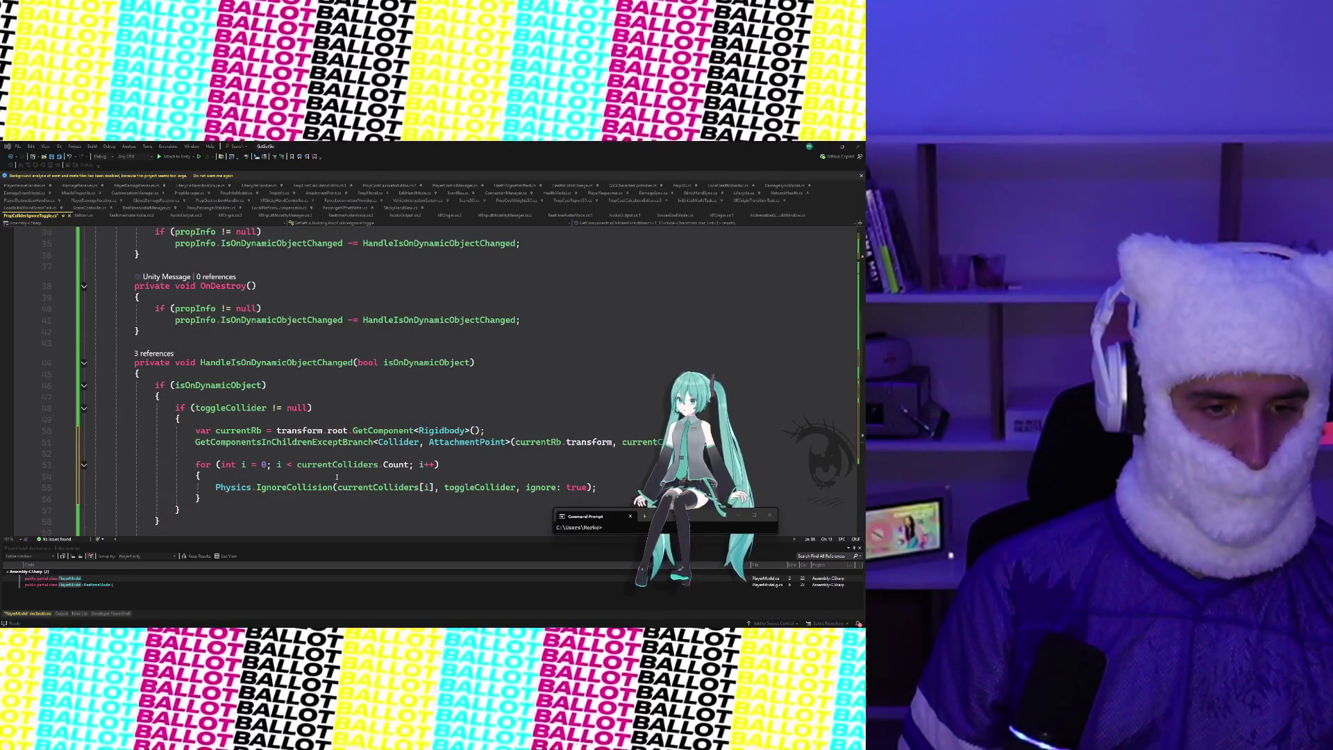
{"action": "scroll", "coordinate": [337, 477], "scroll_direction": "down", "scroll_amount": 1}
{"action": "scroll", "coordinate": [263, 375], "scroll_direction": "down", "scroll_amount": 1}
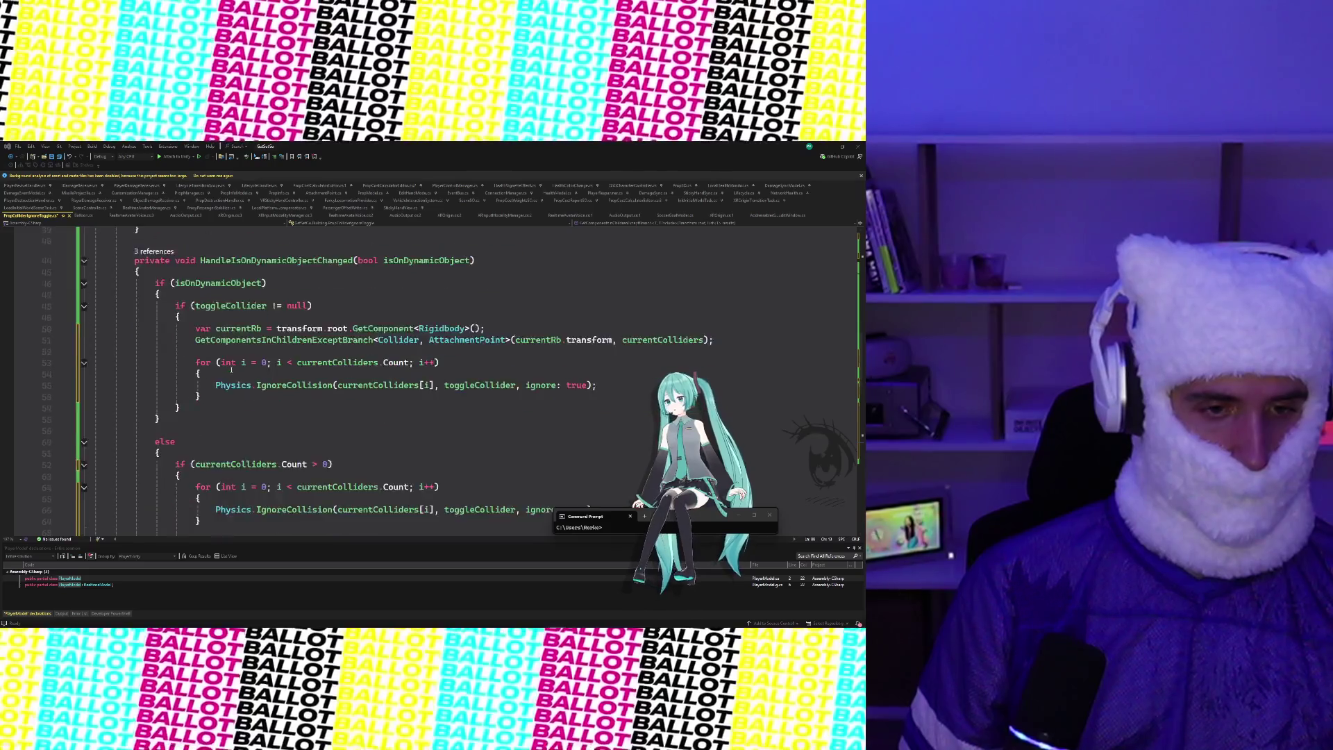
Add a currentColliders.Clear() call at the top of the toggleCollider null-check block
{"action": "left_click", "coordinate": [248, 349]}
{"action": "key", "text": "Return"}
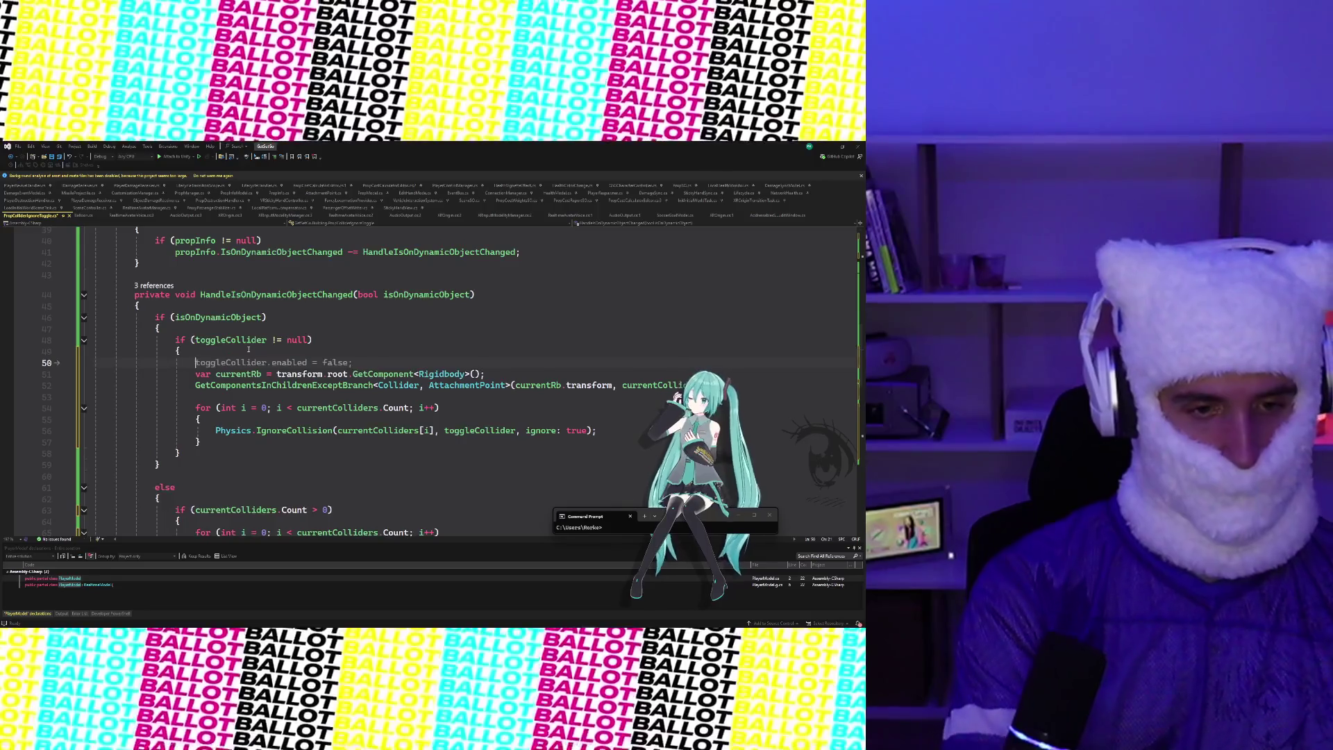
{"action": "type", "text": "CurrentCol"}
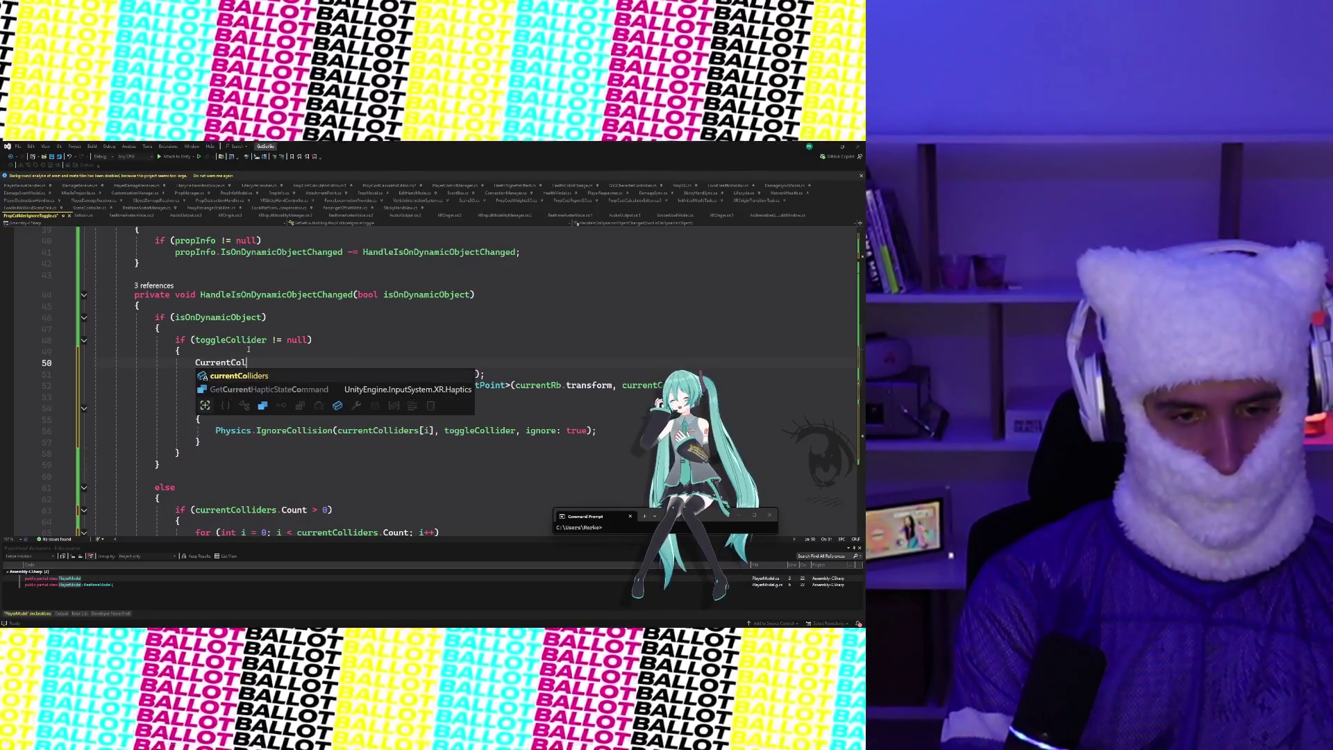
{"action": "type", "text": "liders.Clear"}
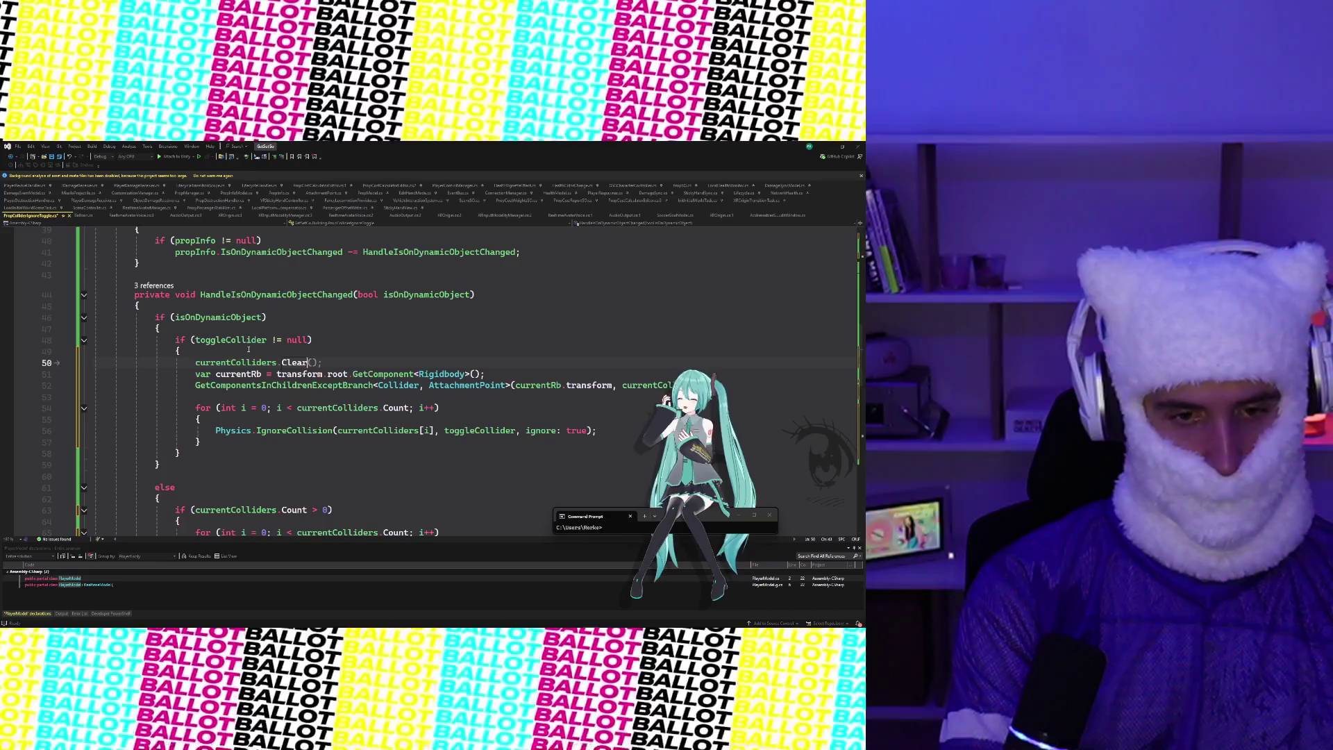
{"action": "type", "text": ");"}
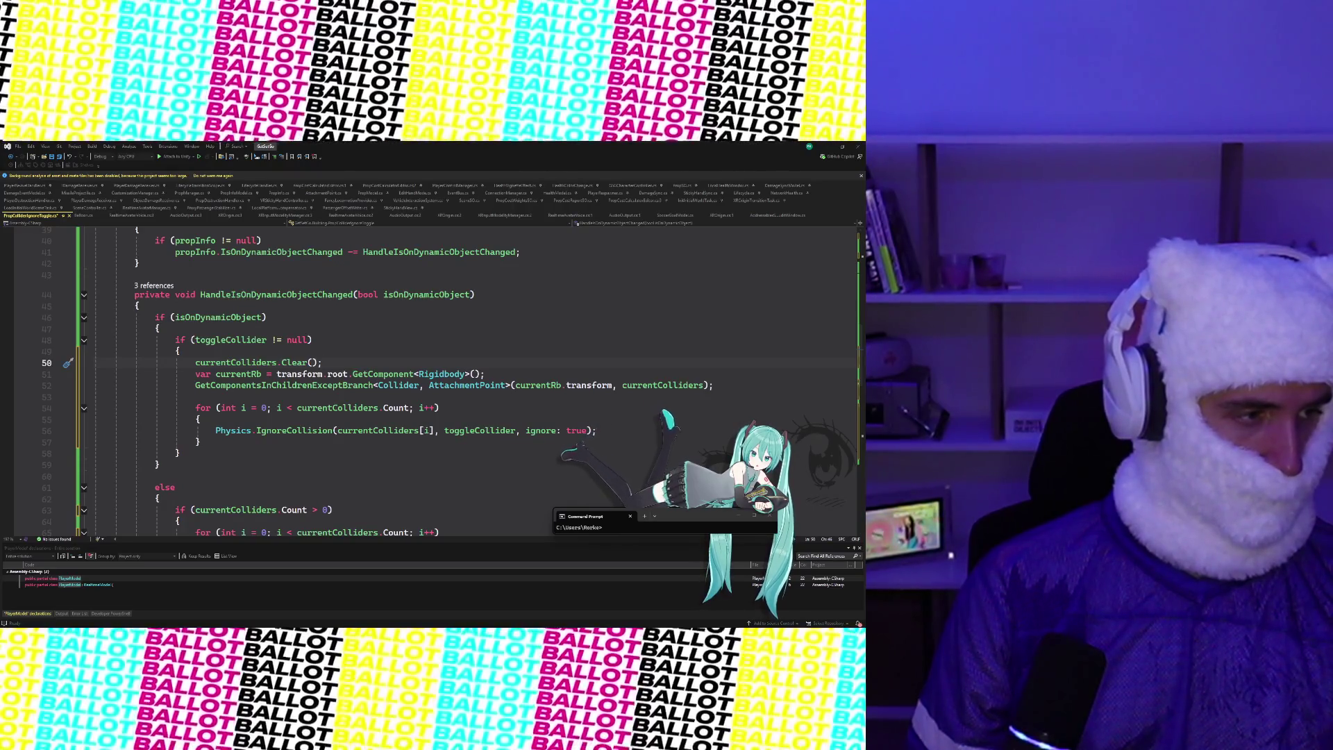
Change the restore loop's IgnoreCollision argument from true to false
{"action": "scroll", "coordinate": [222, 474], "scroll_direction": "down", "scroll_amount": 3}
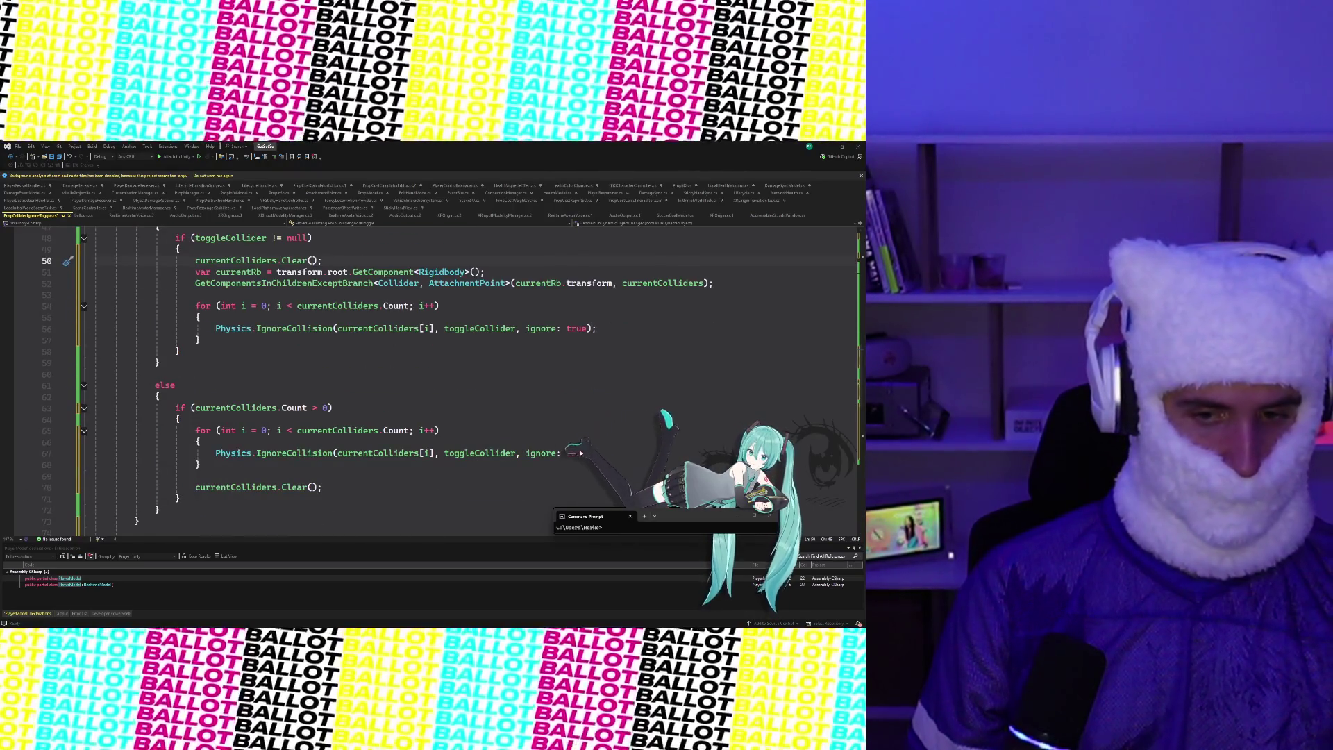
{"action": "scroll", "coordinate": [568, 450], "scroll_direction": "down", "scroll_amount": 2}
{"action": "double_click", "coordinate": [575, 385]}
{"action": "type", "text": "f"}
{"action": "key", "text": "Tab"}
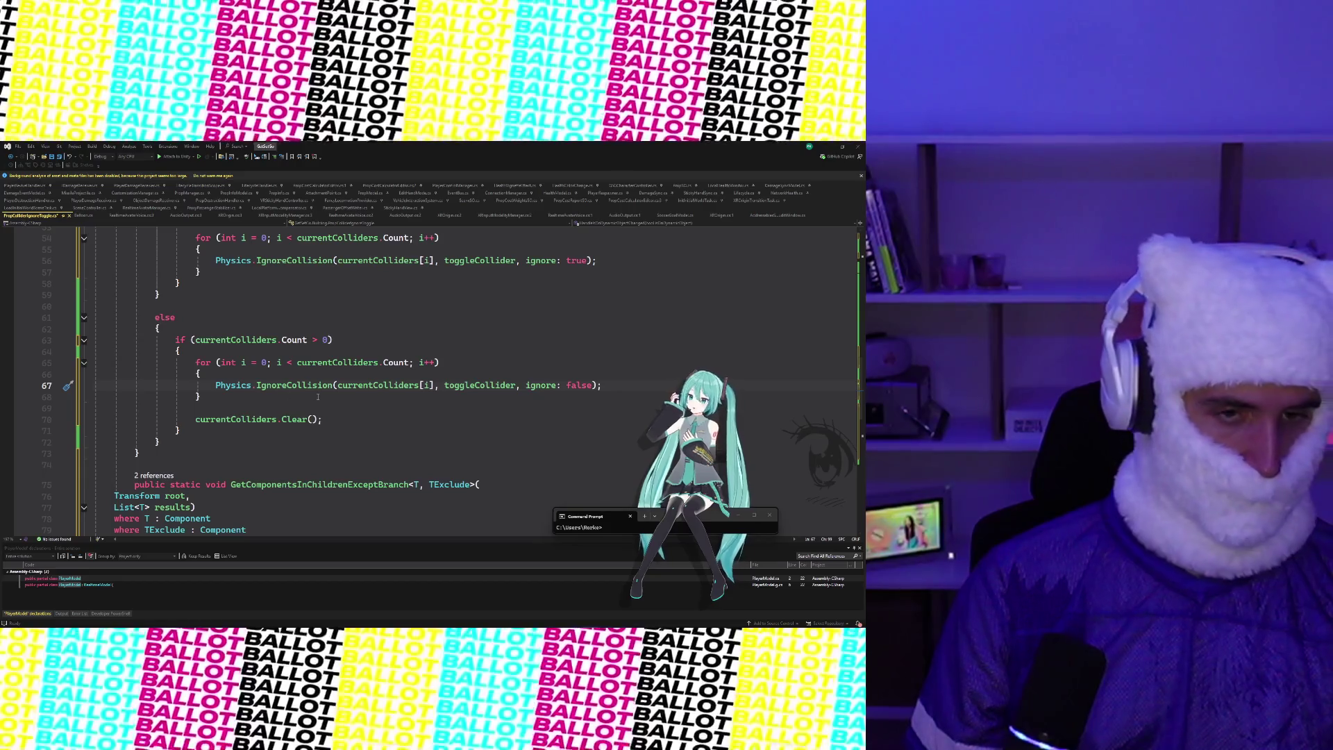
Move the GetComponentsInChildrenExceptBranch call inside a new if (currentRb != null) block
{"action": "scroll", "coordinate": [318, 397], "scroll_direction": "up", "scroll_amount": 5}
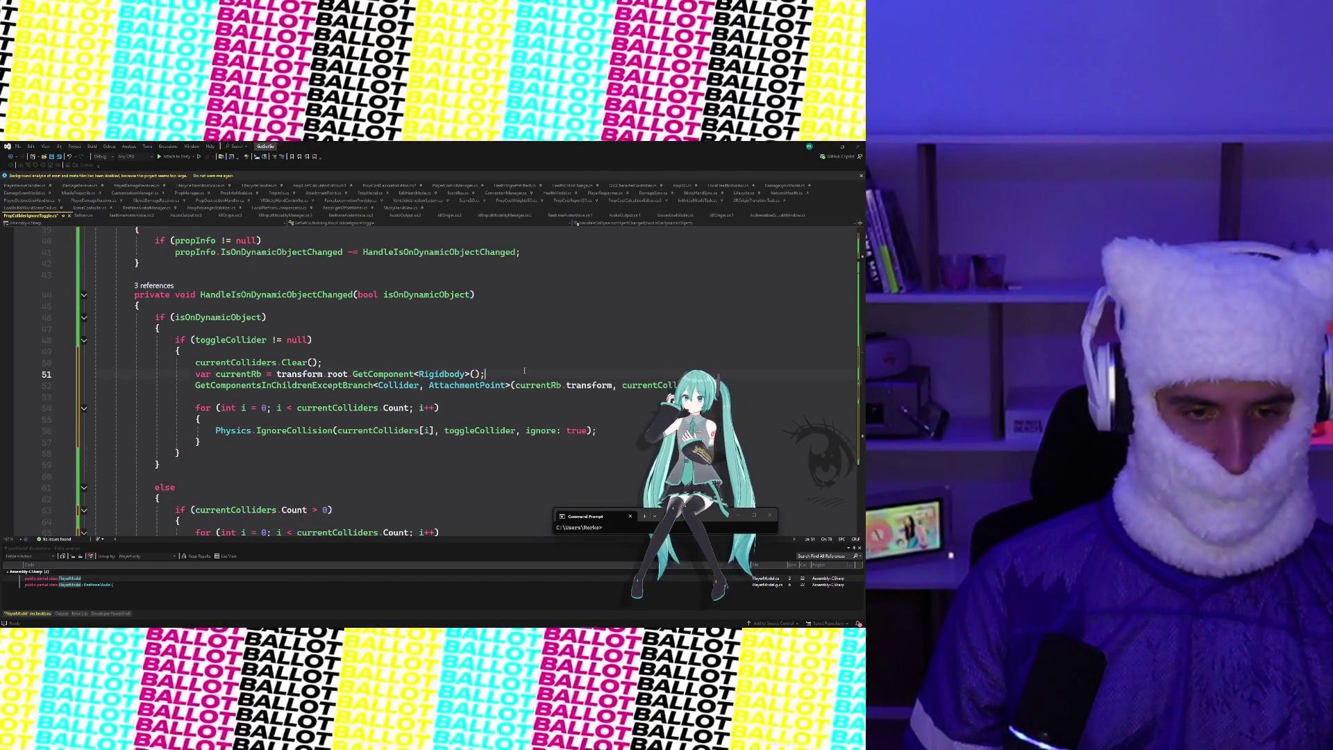
{"action": "key", "text": "Return"}
{"action": "key", "text": "Return"}
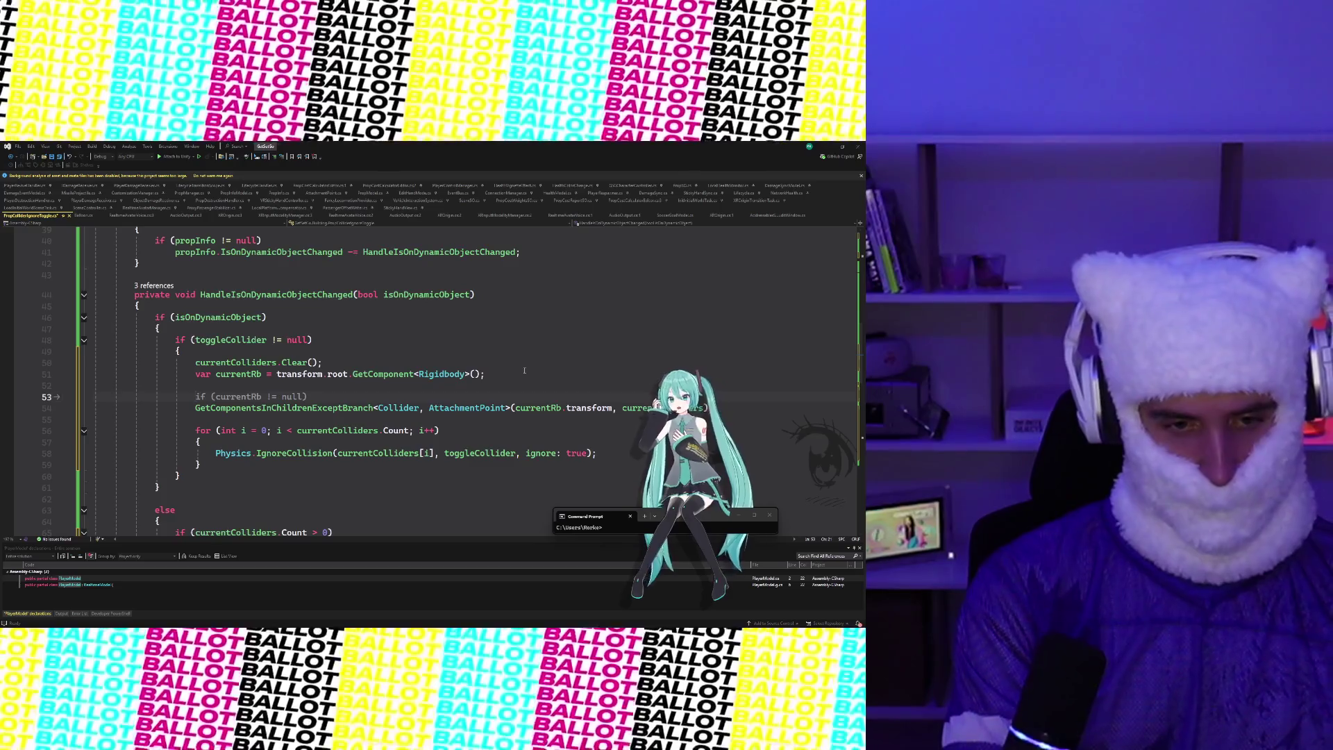
{"action": "key", "text": "Tab"}
{"action": "type", "text": "{"}
{"action": "key", "text": "Return"}
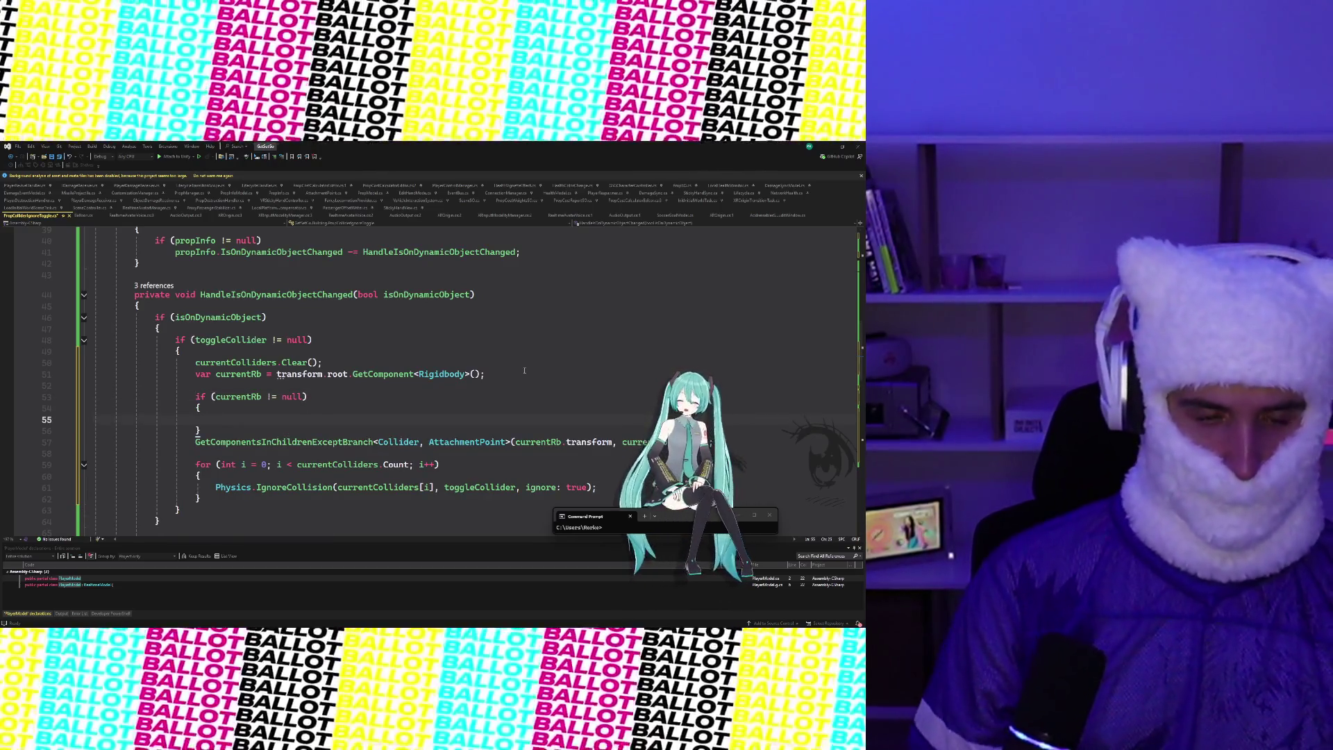
{"action": "key", "text": "Down"}
{"action": "key", "text": "Down"}
{"action": "key", "text": "Down"}
{"action": "key", "text": "Up"}
{"action": "key", "text": "shift+End"}
{"action": "key", "text": "ctrl+x"}
{"action": "left_click", "coordinate": [223, 417]}
{"action": "key", "text": "ctrl+v"}
{"action": "key", "text": "Down"}
Add an else that logs '[PropColliderIgnoreToggle] No Rigidbody found on root of dynamic object!!' via Debug.LogError
{"action": "scroll", "coordinate": [507, 396], "scroll_direction": "down", "scroll_amount": 1}
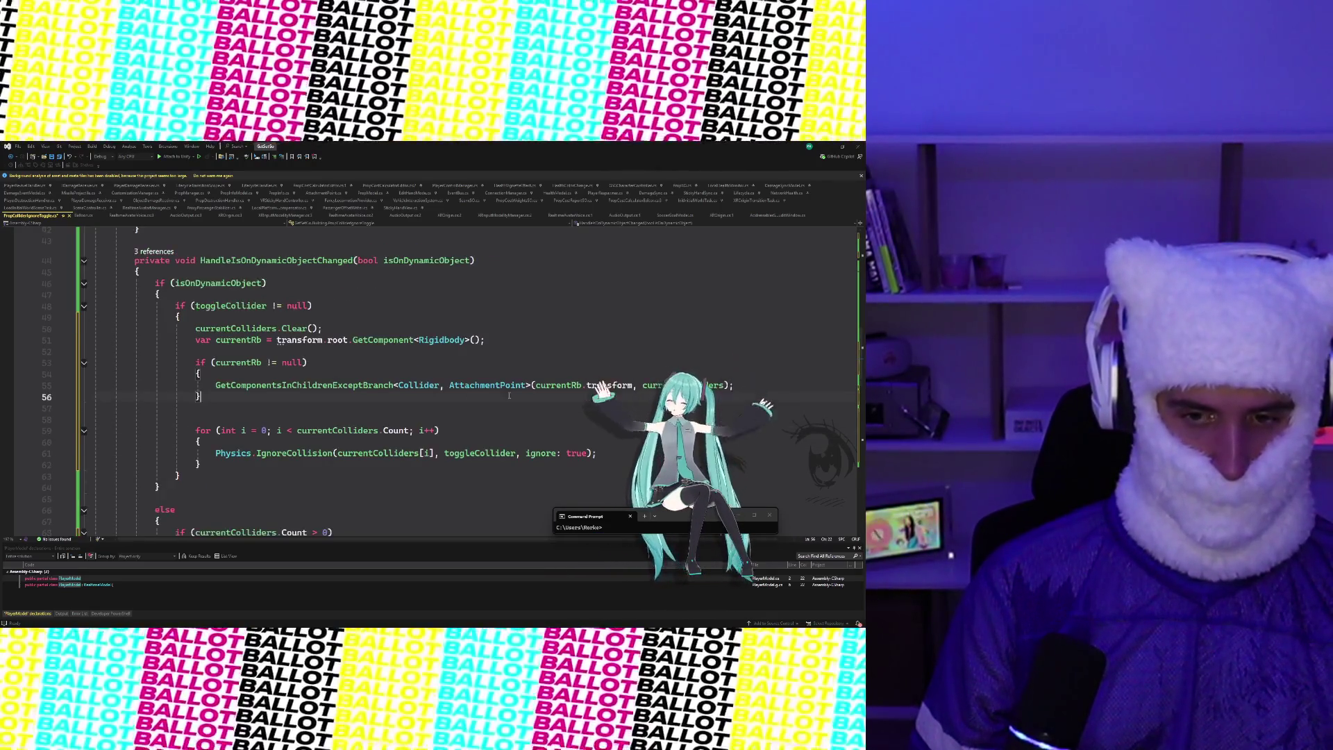
{"action": "scroll", "coordinate": [507, 396], "scroll_direction": "down", "scroll_amount": 3}
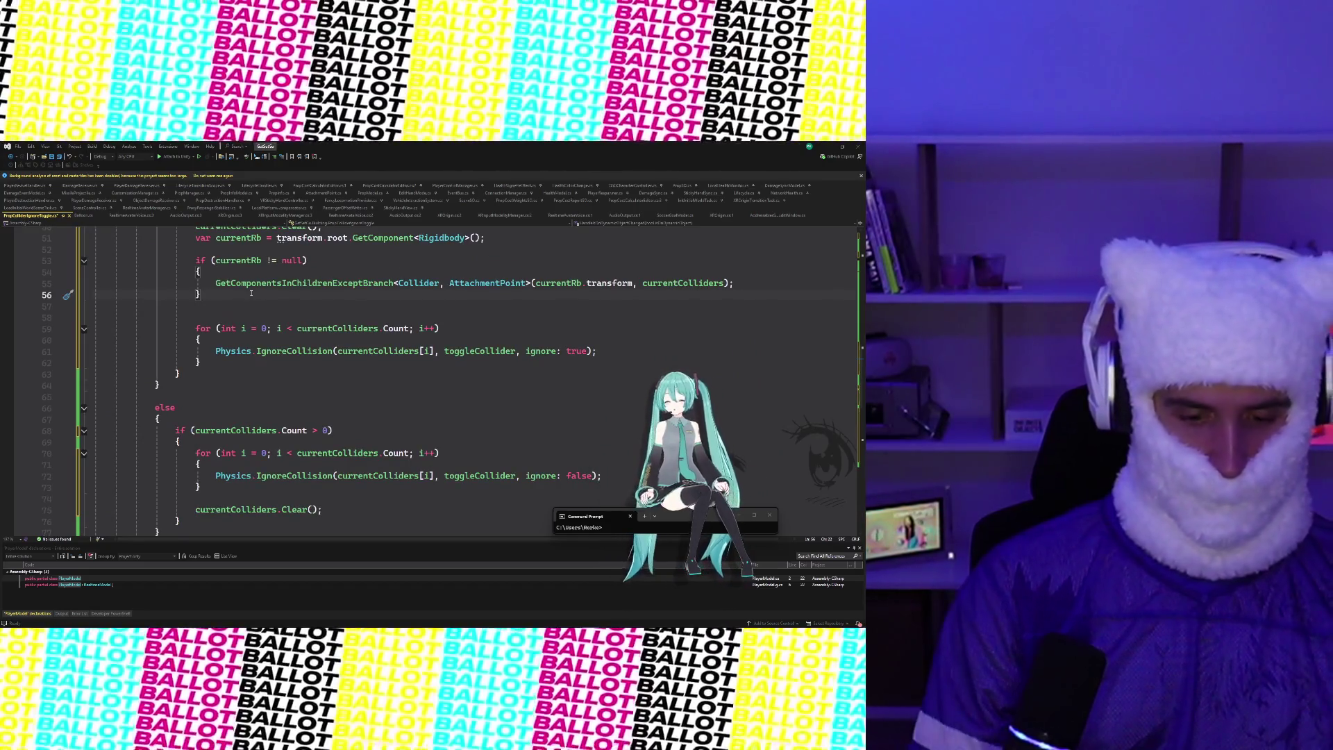
{"action": "key", "text": "Return"}
{"action": "type", "text": "else"}
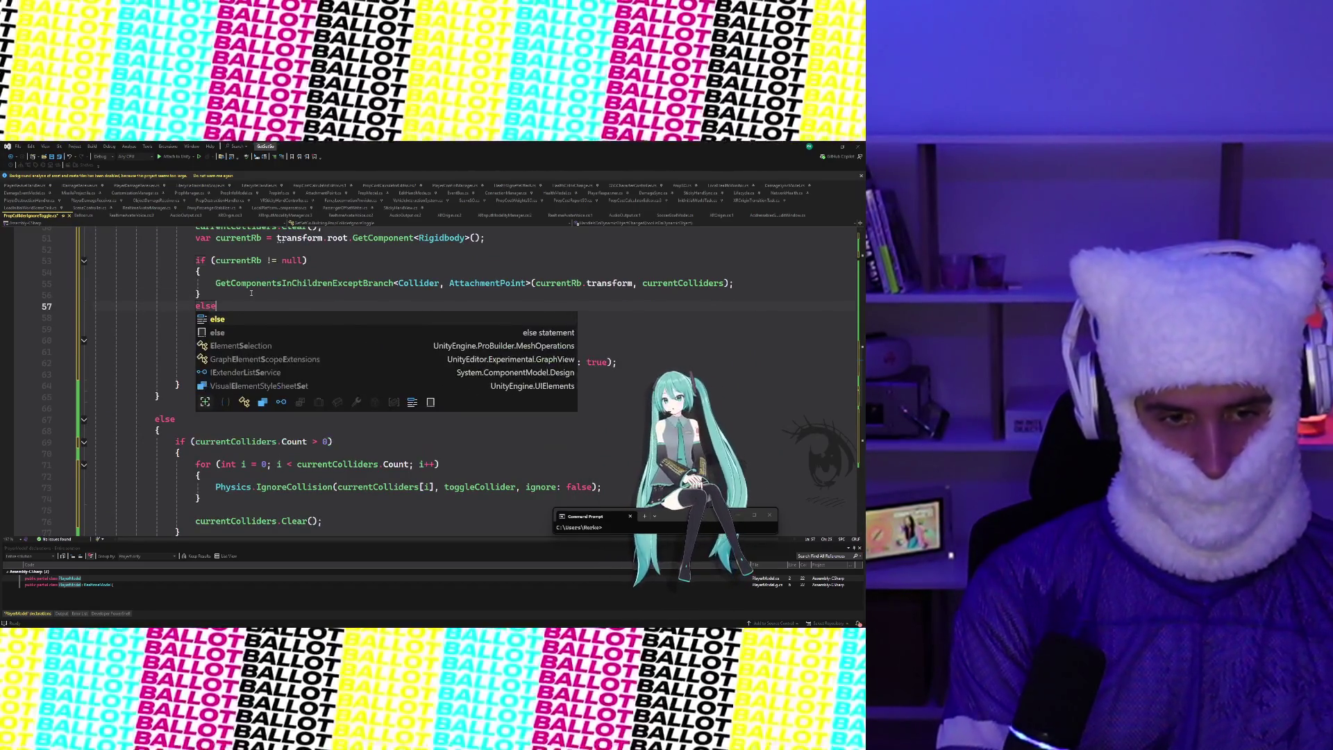
{"action": "key", "text": "Tab"}
{"action": "key", "text": "Tab"}
{"action": "type", "text": "Debug"}
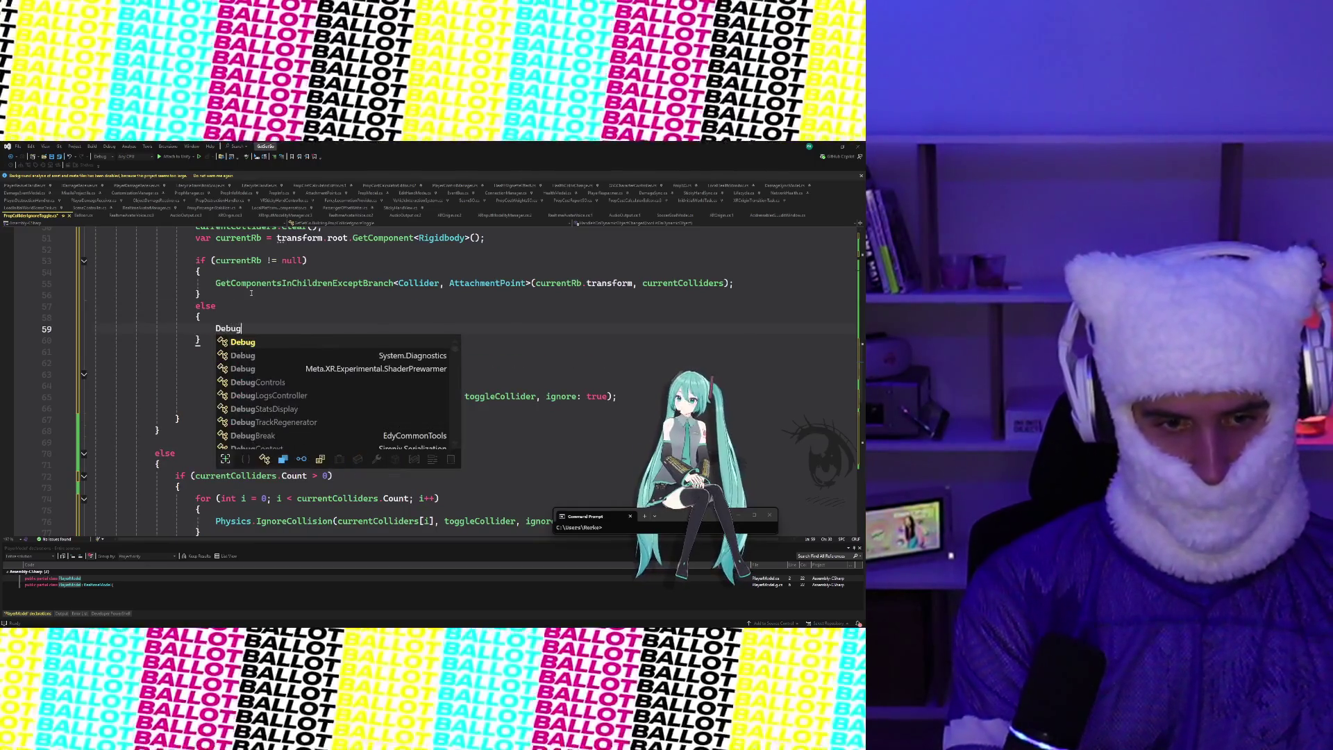
{"action": "type", "text": ".Log("}
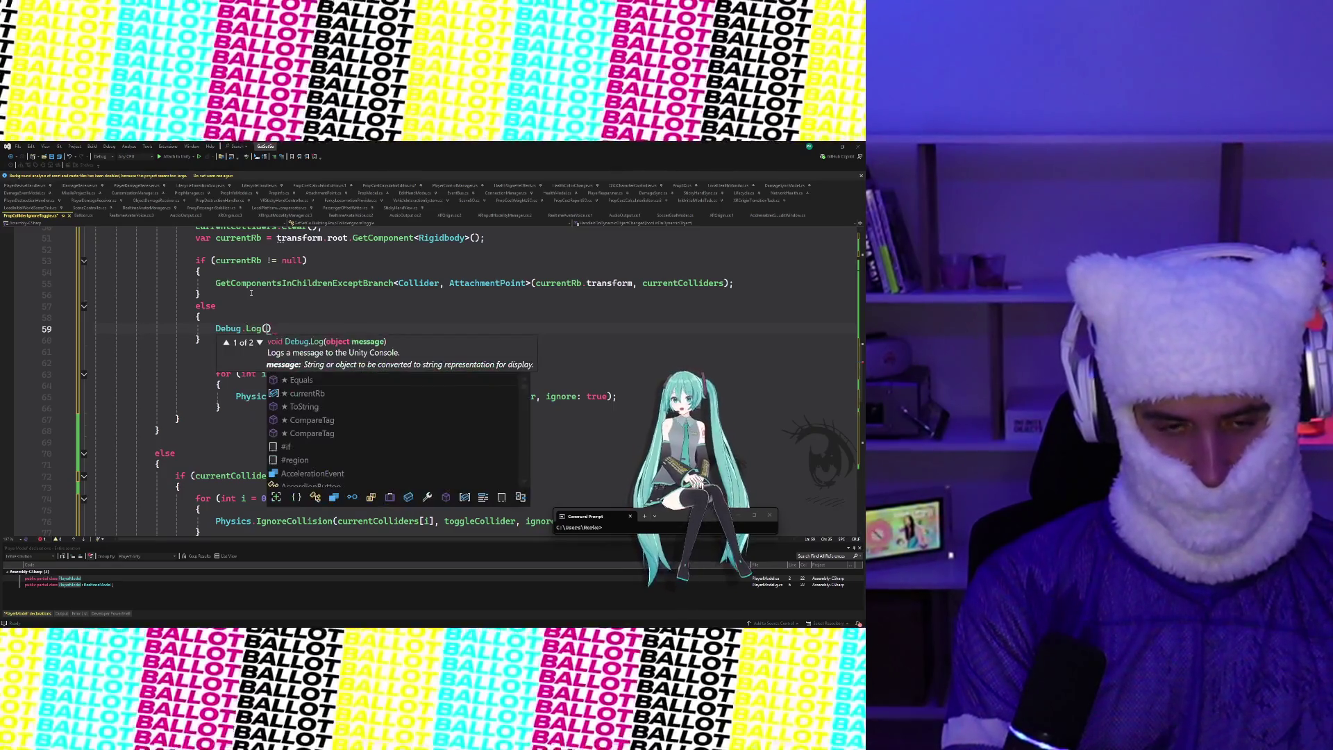
{"action": "type", "text": "E"}
{"action": "key", "text": "Tab"}
{"action": "type", "text": "(\""}
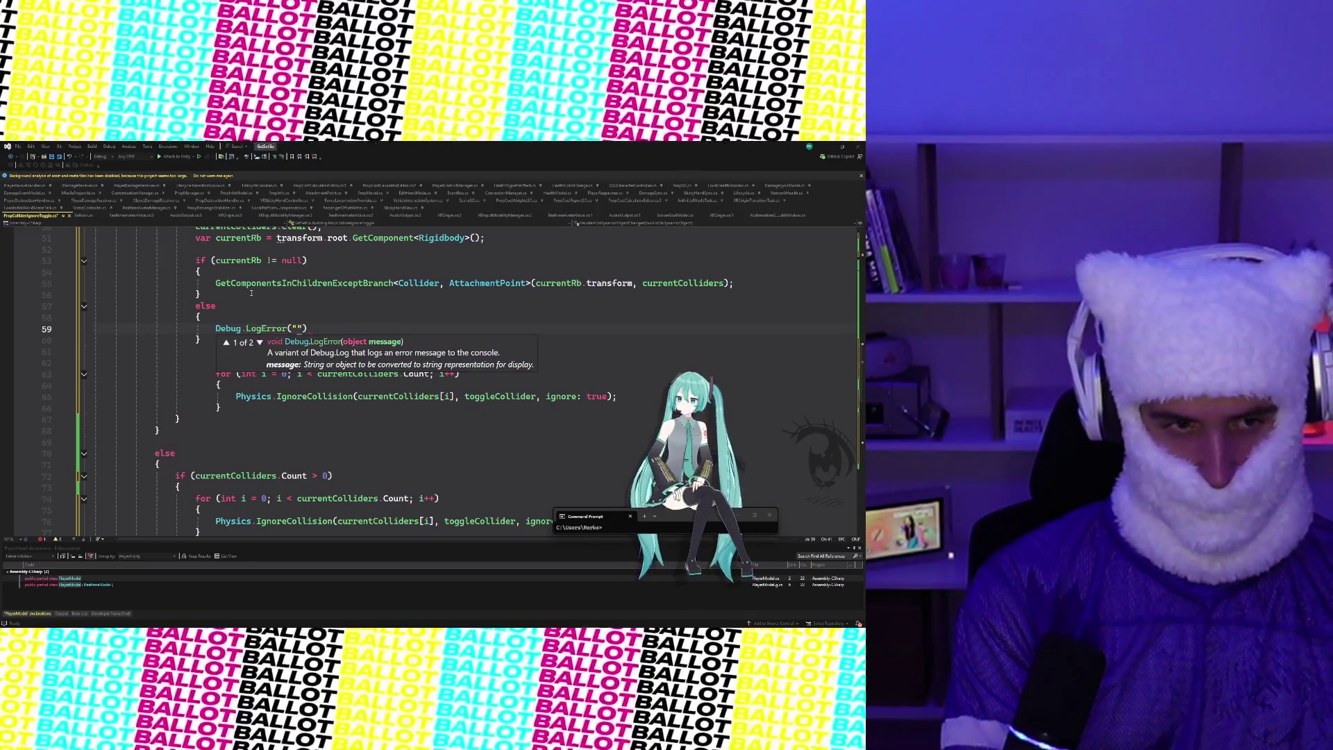
{"action": "type", "text": "[PropCo"}
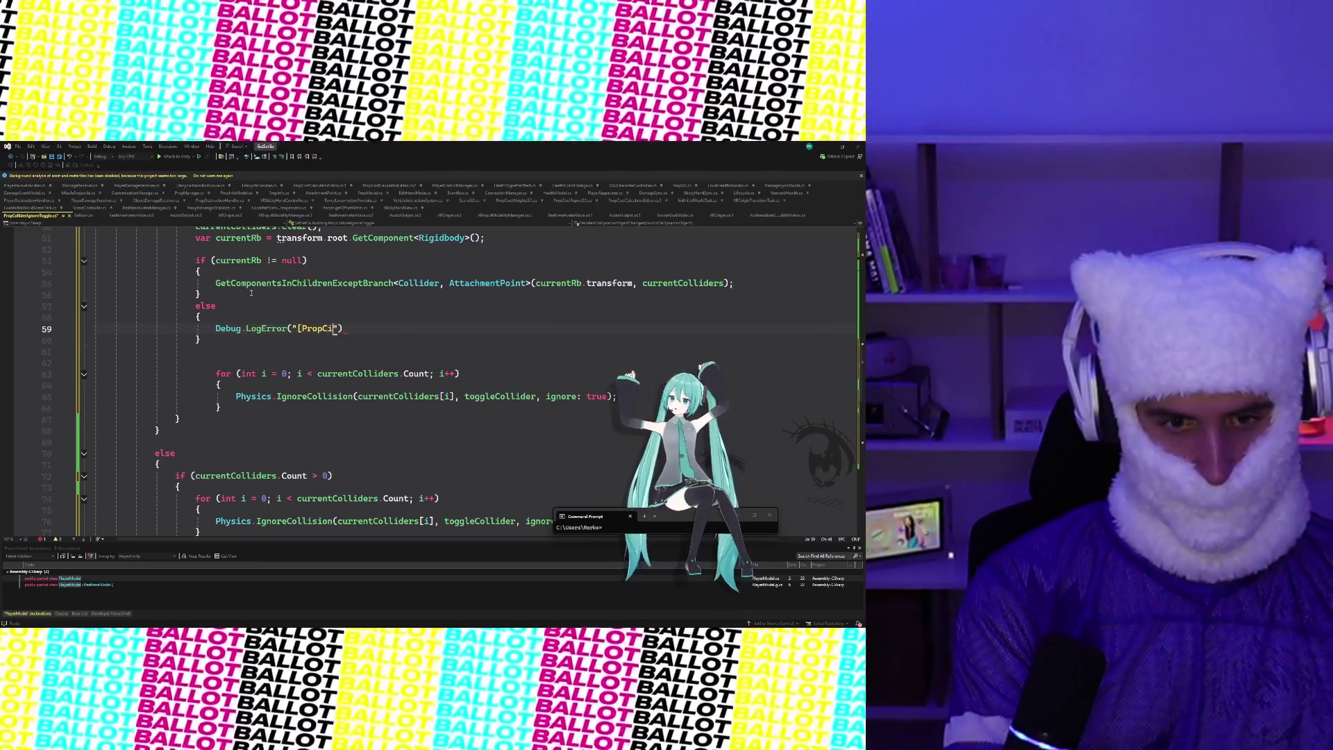
{"action": "type", "text": "lliderI"}
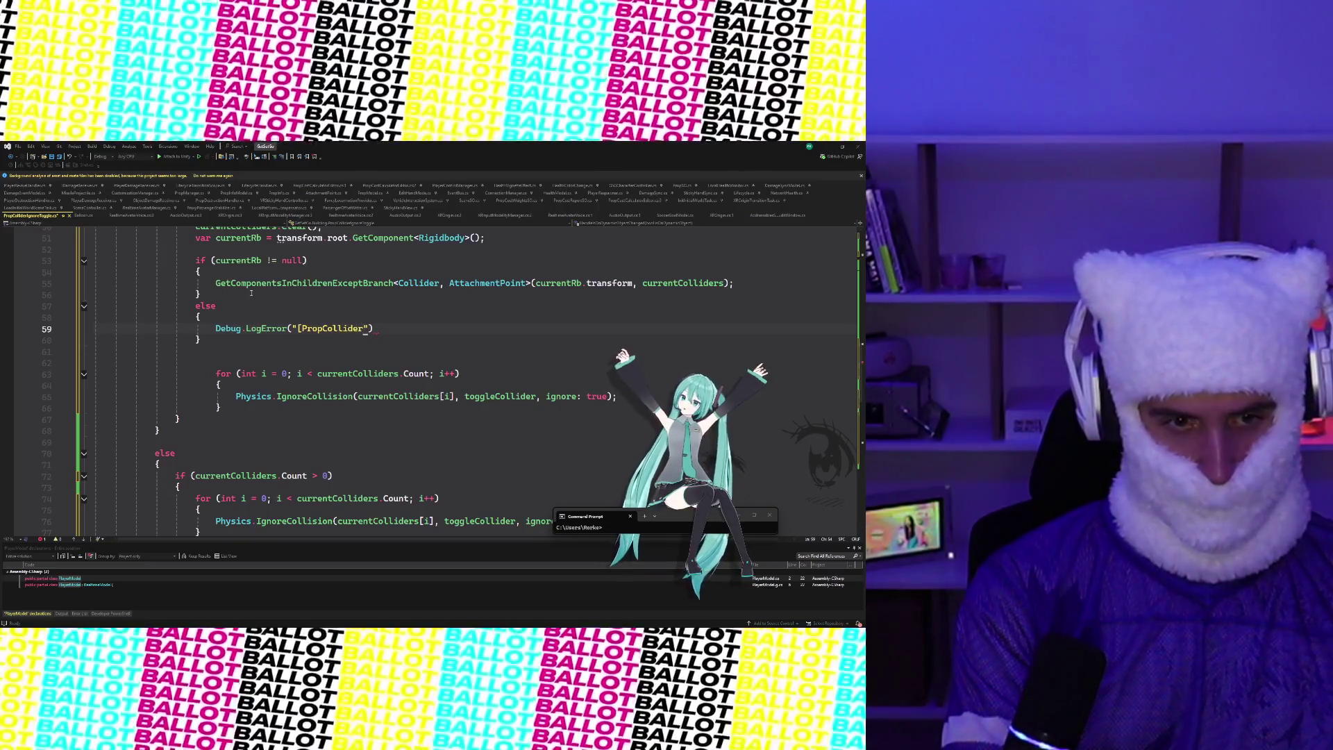
{"action": "type", "text": "gnoreToggle"}
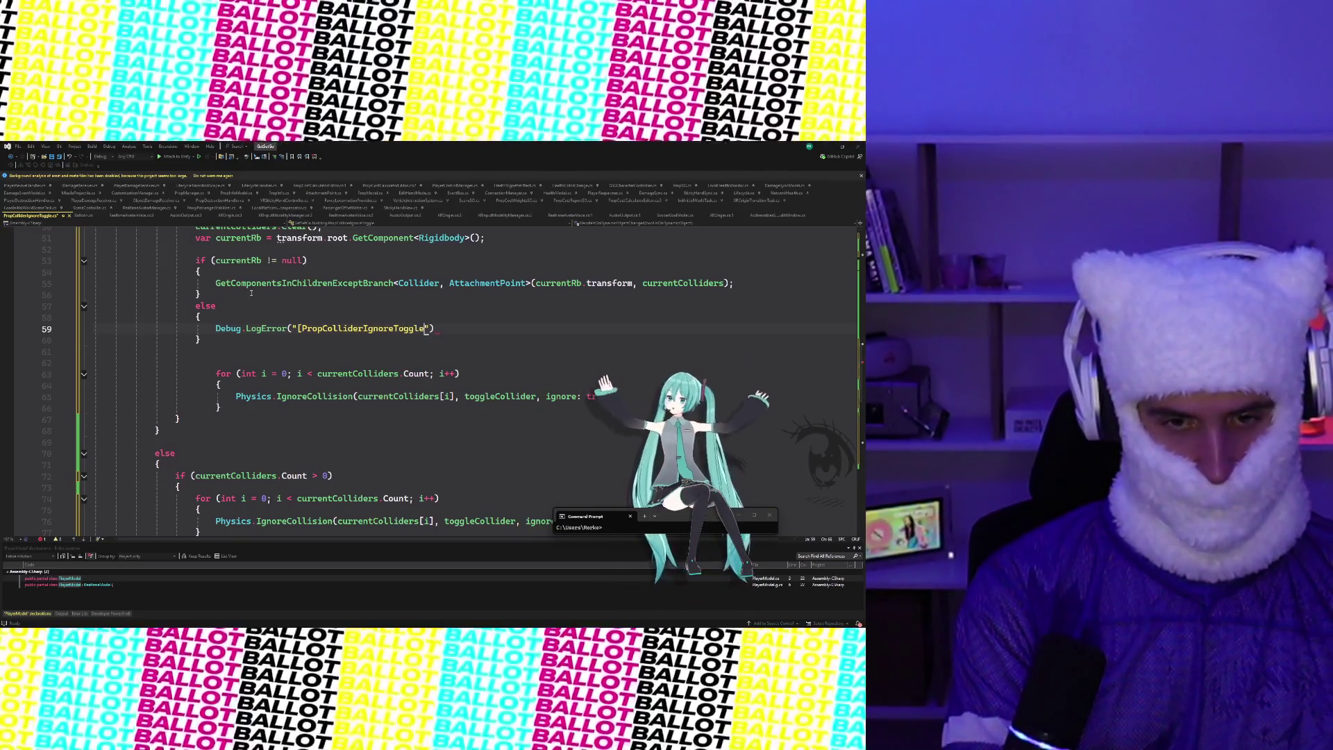
{"action": "type", "text": "] "}
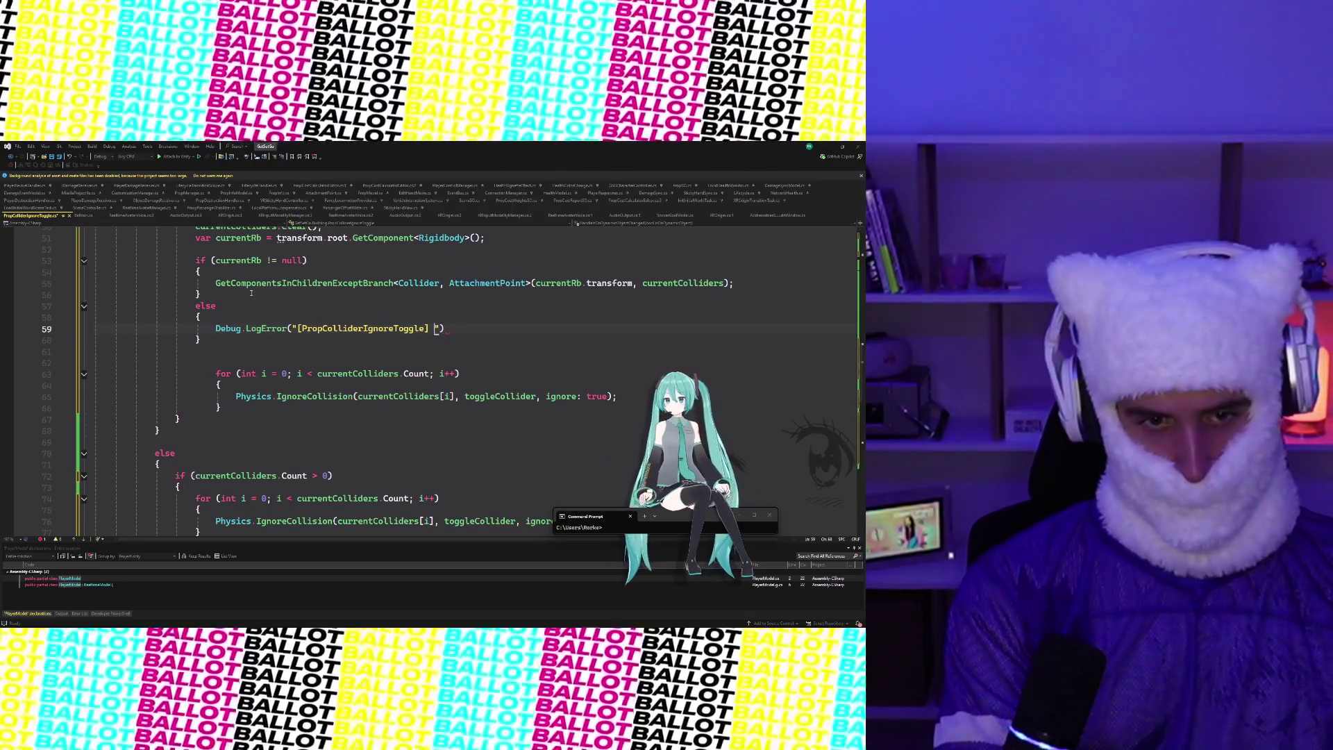
{"action": "type", "text": "No Rigid"}
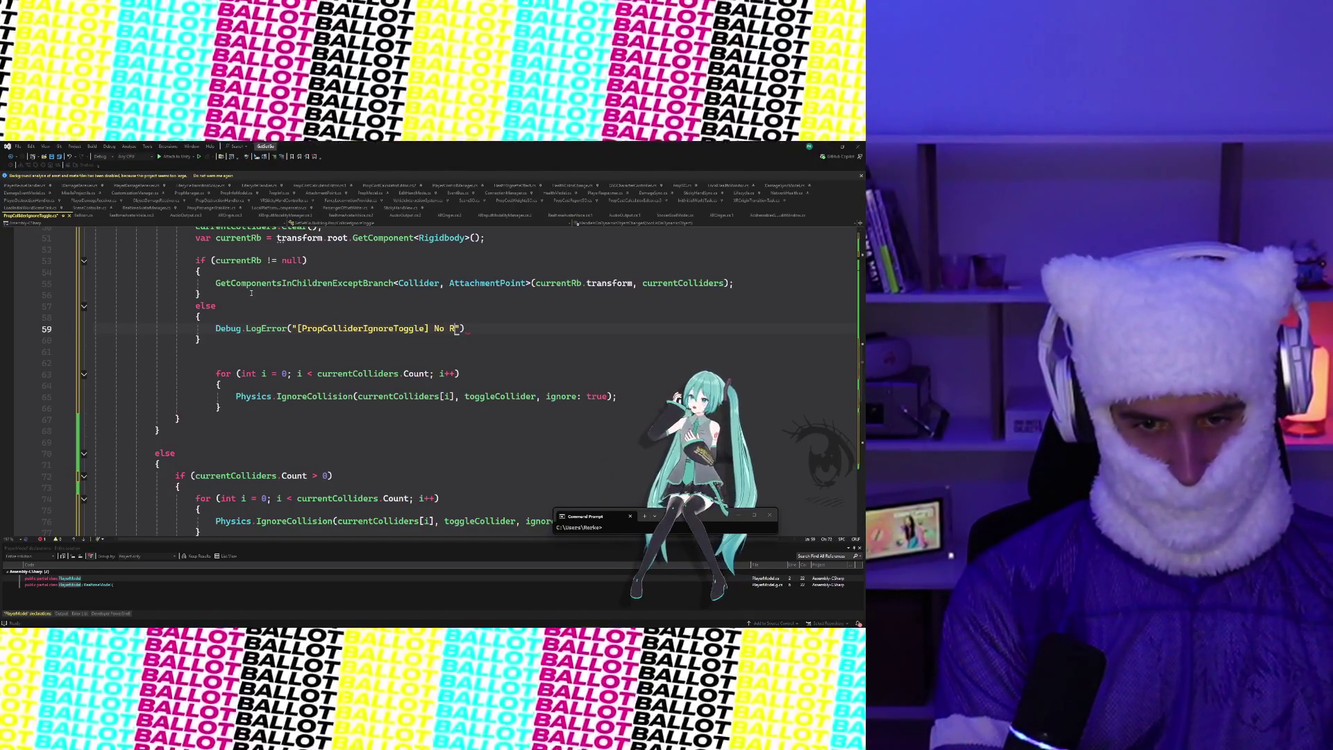
{"action": "type", "text": "body found on "}
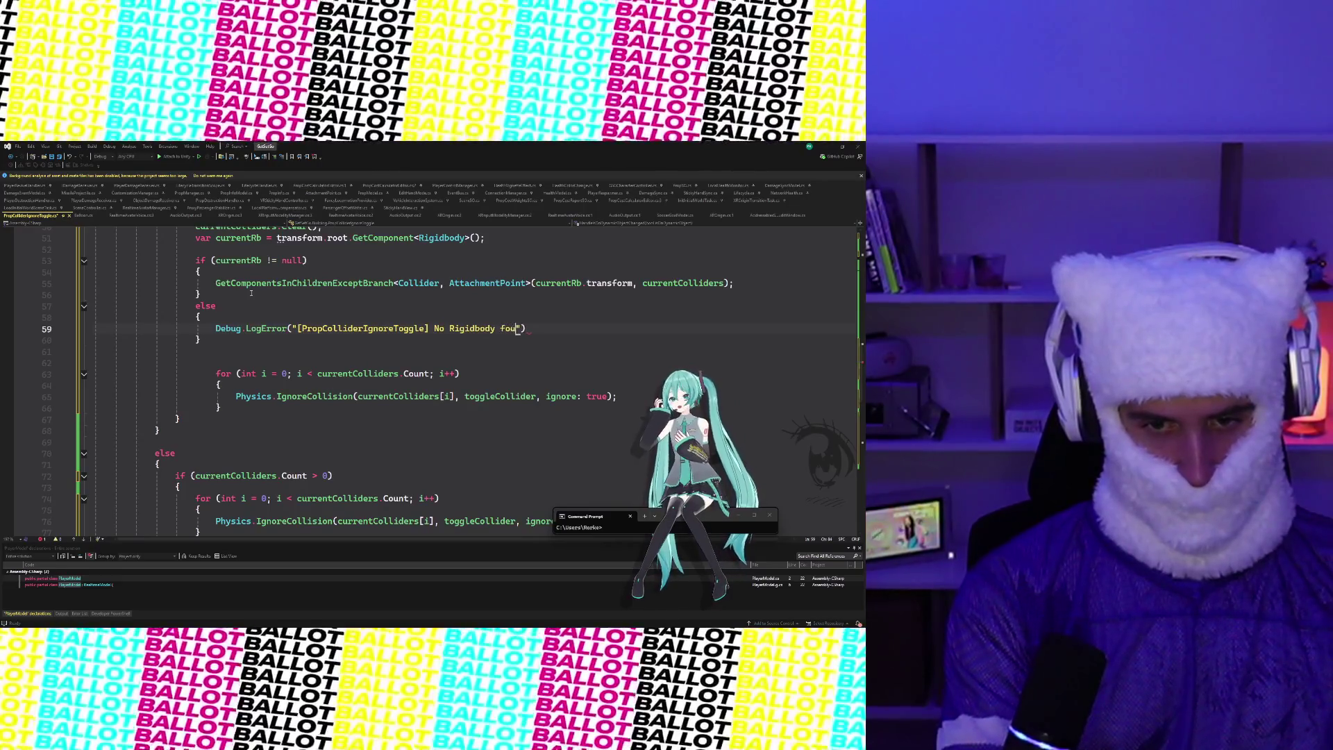
{"action": "type", "text": "root of dy"}
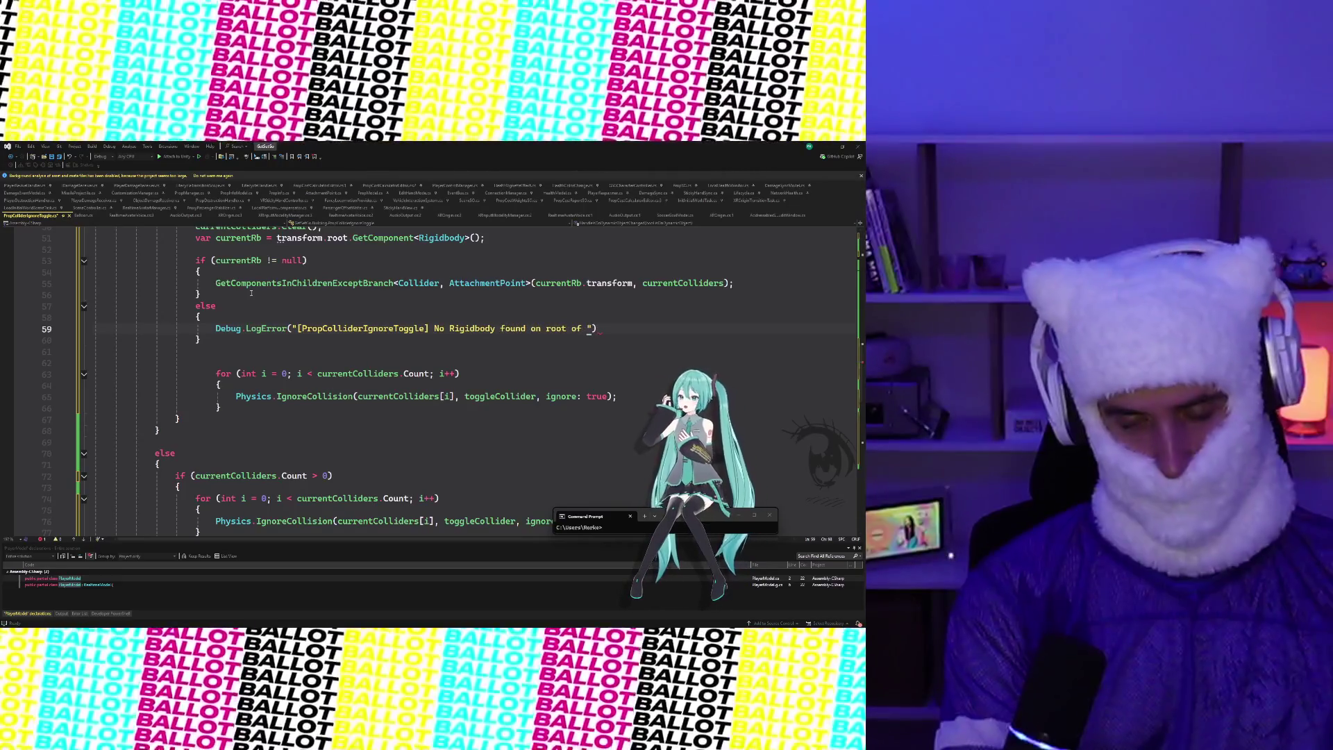
{"action": "type", "text": "namic object!!"}
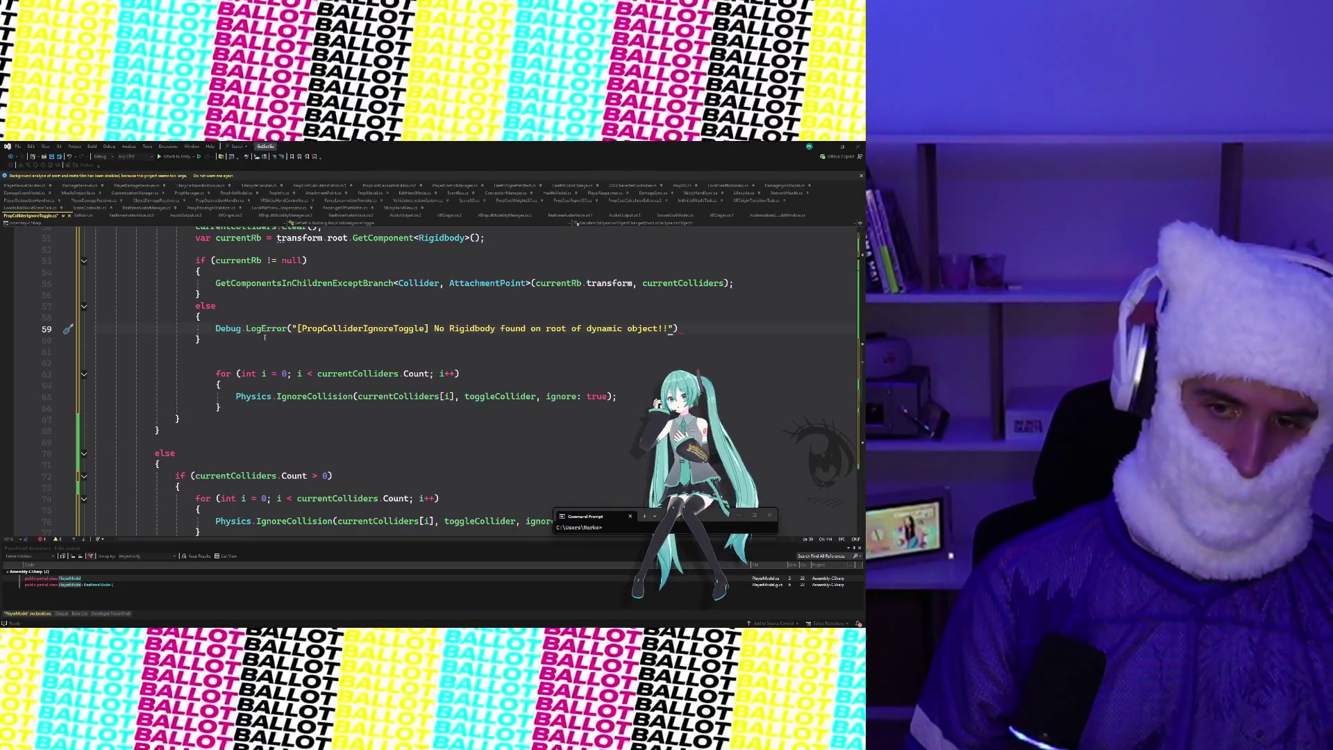
{"action": "key", "text": "End"}
{"action": "type", "text": ";"}
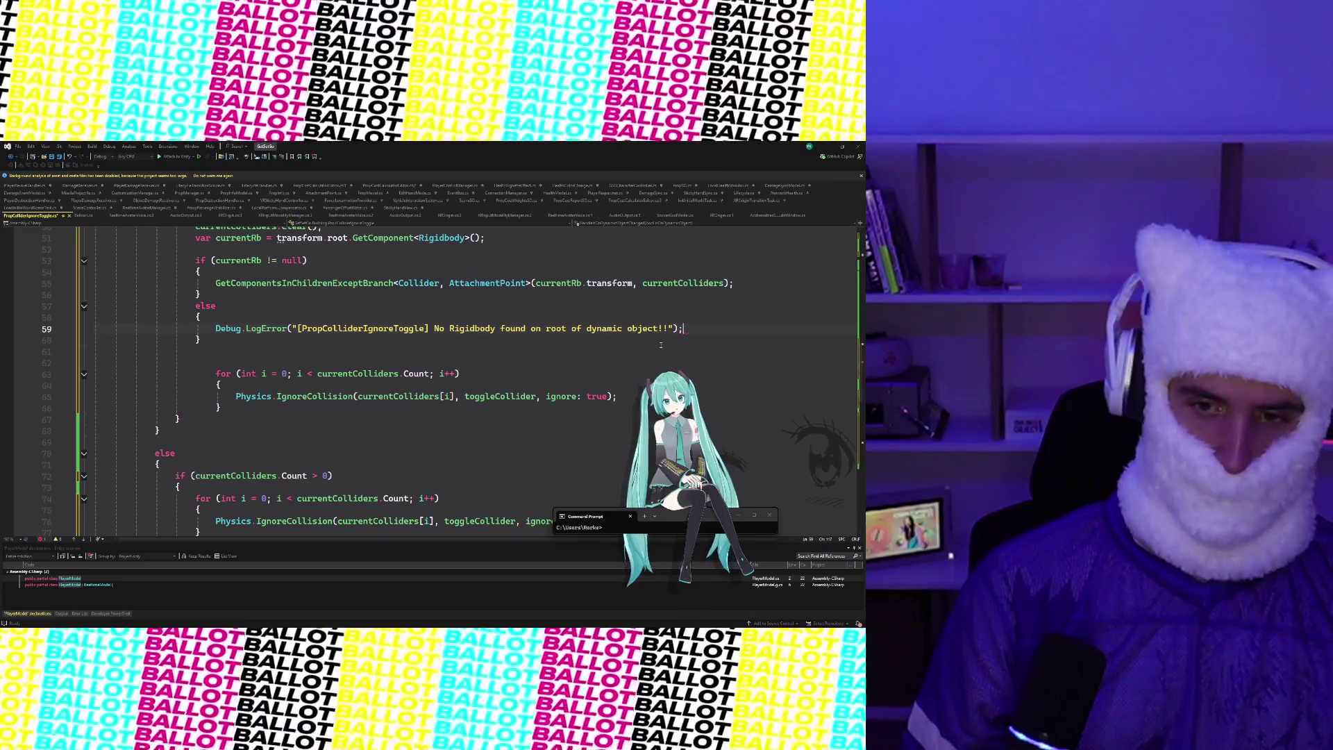
{"action": "scroll", "coordinate": [298, 386], "scroll_direction": "up", "scroll_amount": 2}
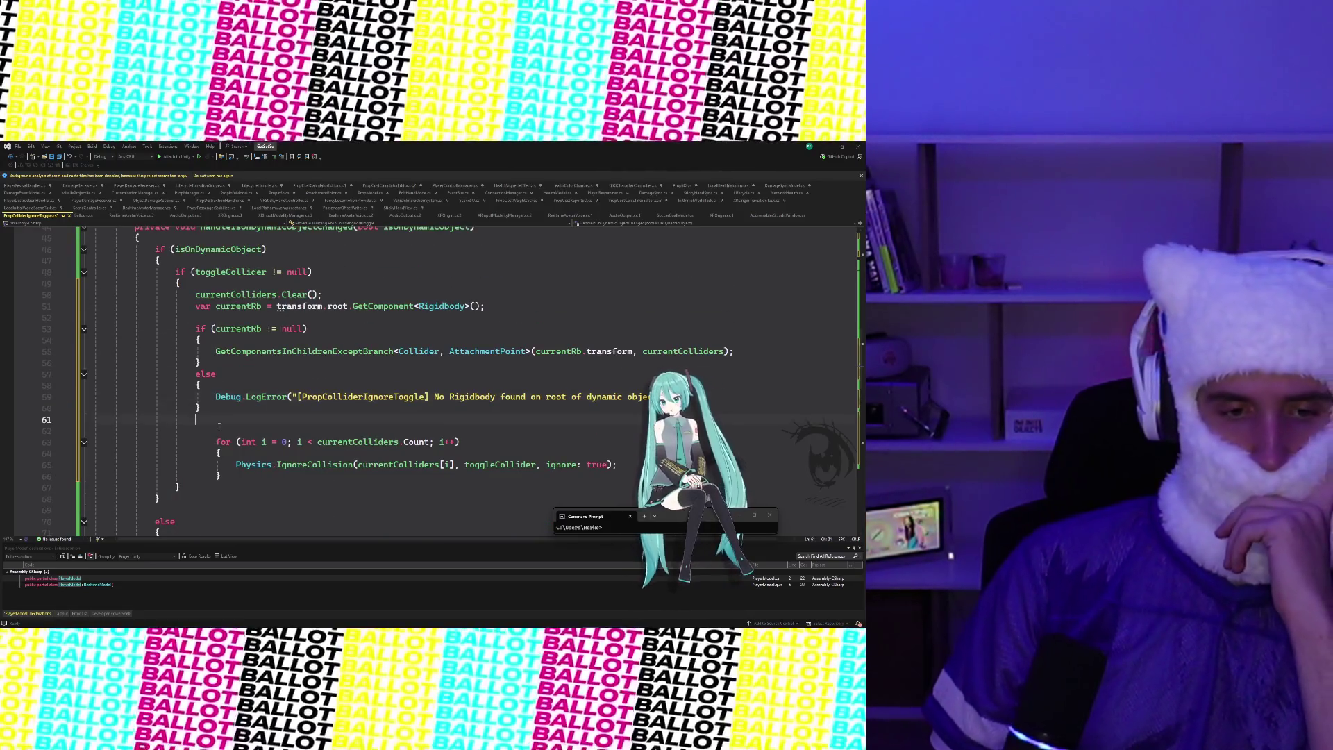
Remove the extra blank line and add return; after the missing-Rigidbody LogError
{"action": "left_click", "coordinate": [150, 430]}
{"action": "key", "text": "BackSpace"}
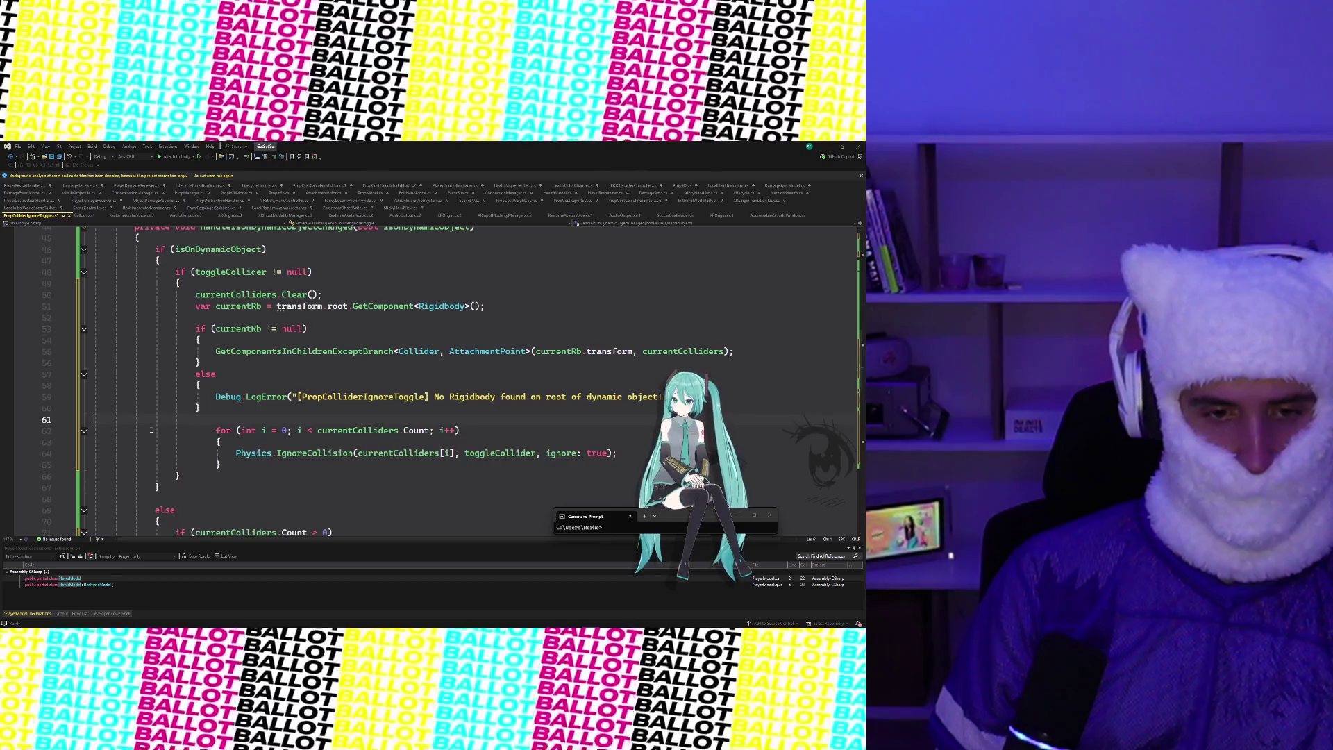
{"action": "left_click", "coordinate": [212, 431]}
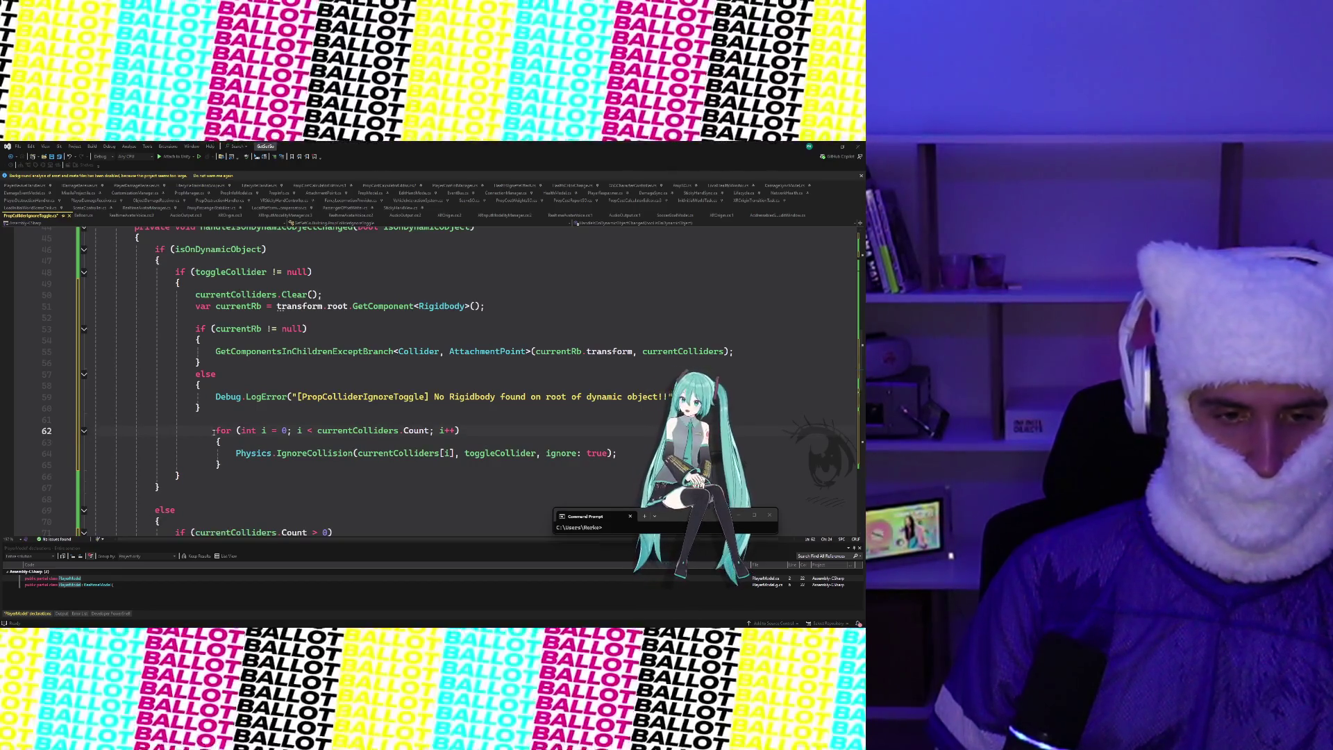
{"action": "scroll", "coordinate": [212, 408], "scroll_direction": "down", "scroll_amount": 2}
{"action": "left_click", "coordinate": [698, 329]}
{"action": "key", "text": "Return"}
{"action": "type", "text": "return;"}
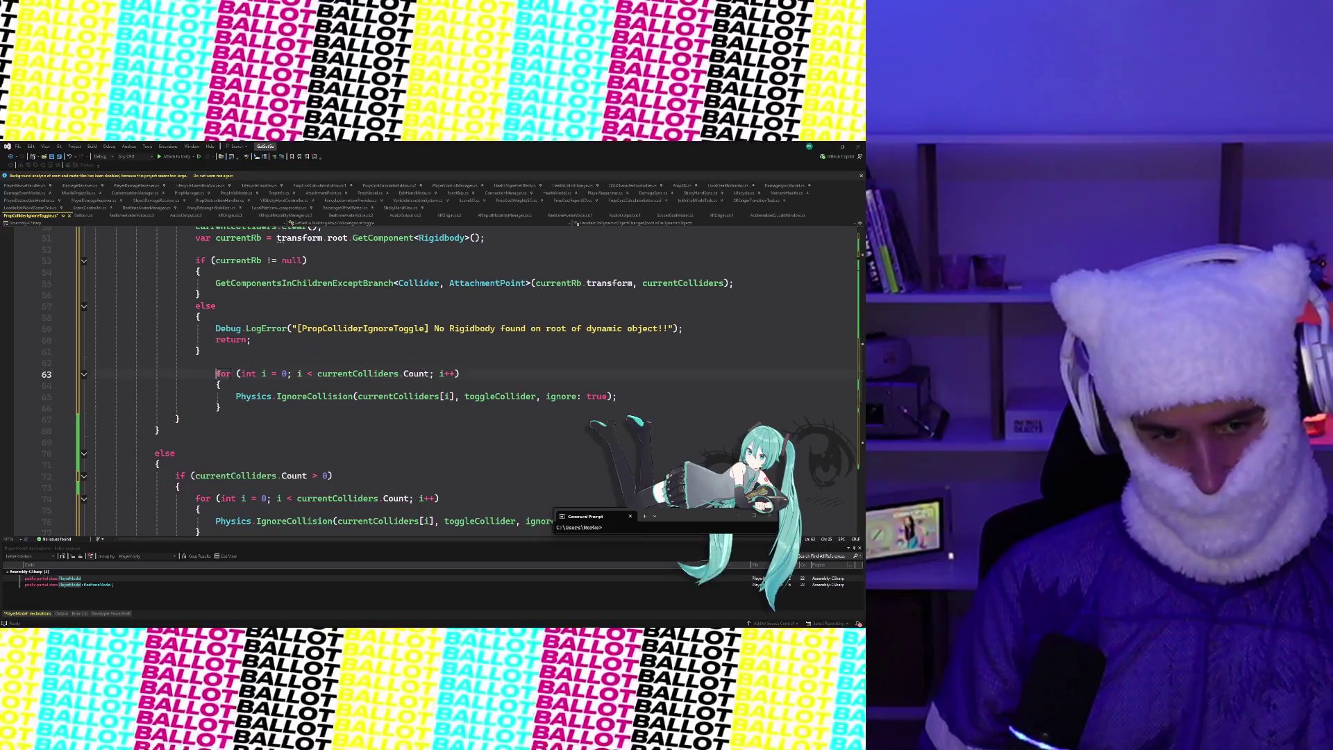
Outdent the collision-ignoring for loop on lines 63–66 by one level
{"action": "left_click", "coordinate": [214, 373]}
{"action": "key", "text": "BackSpace"}
{"action": "key", "text": "BackSpace"}
{"action": "key", "text": "BackSpace"}
{"action": "key", "text": "BackSpace"}
{"action": "left_click", "coordinate": [216, 385]}
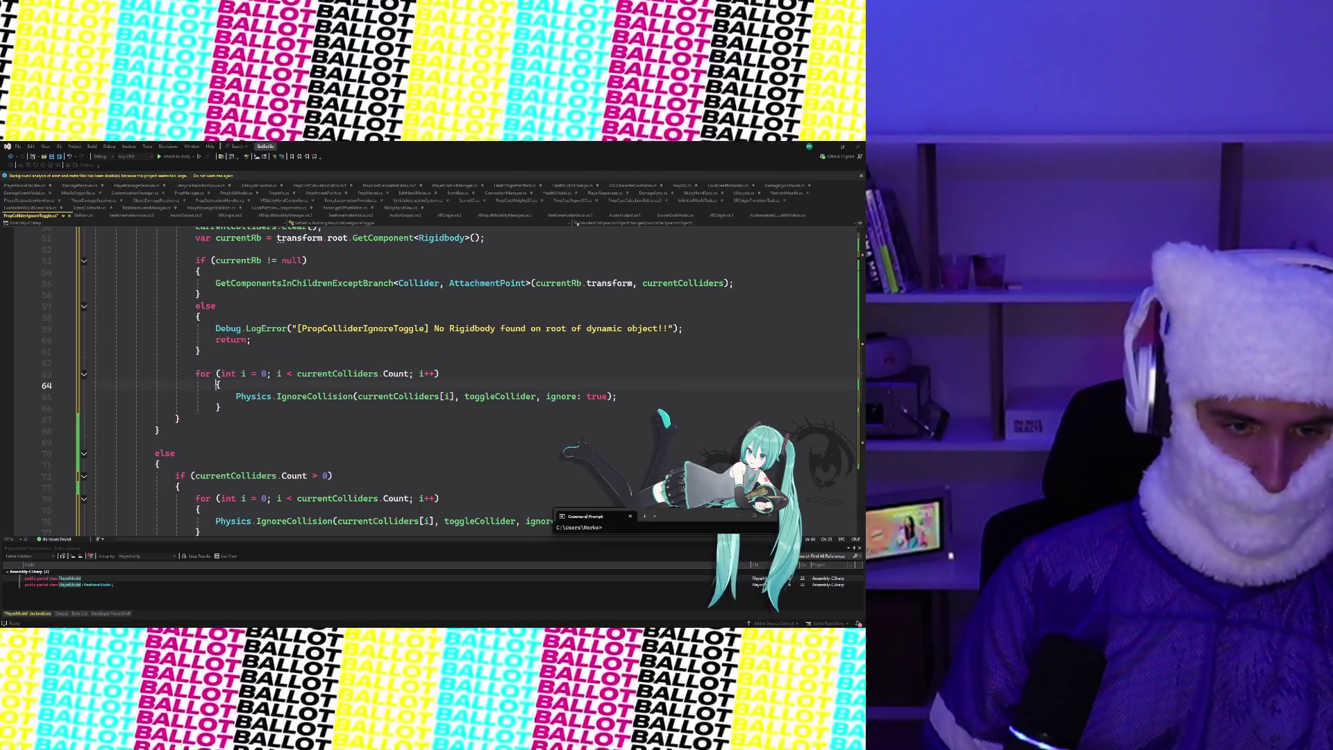
{"action": "key", "text": "ctrl+z"}
{"action": "key", "text": "ctrl+z"}
{"action": "key", "text": "ctrl+z"}
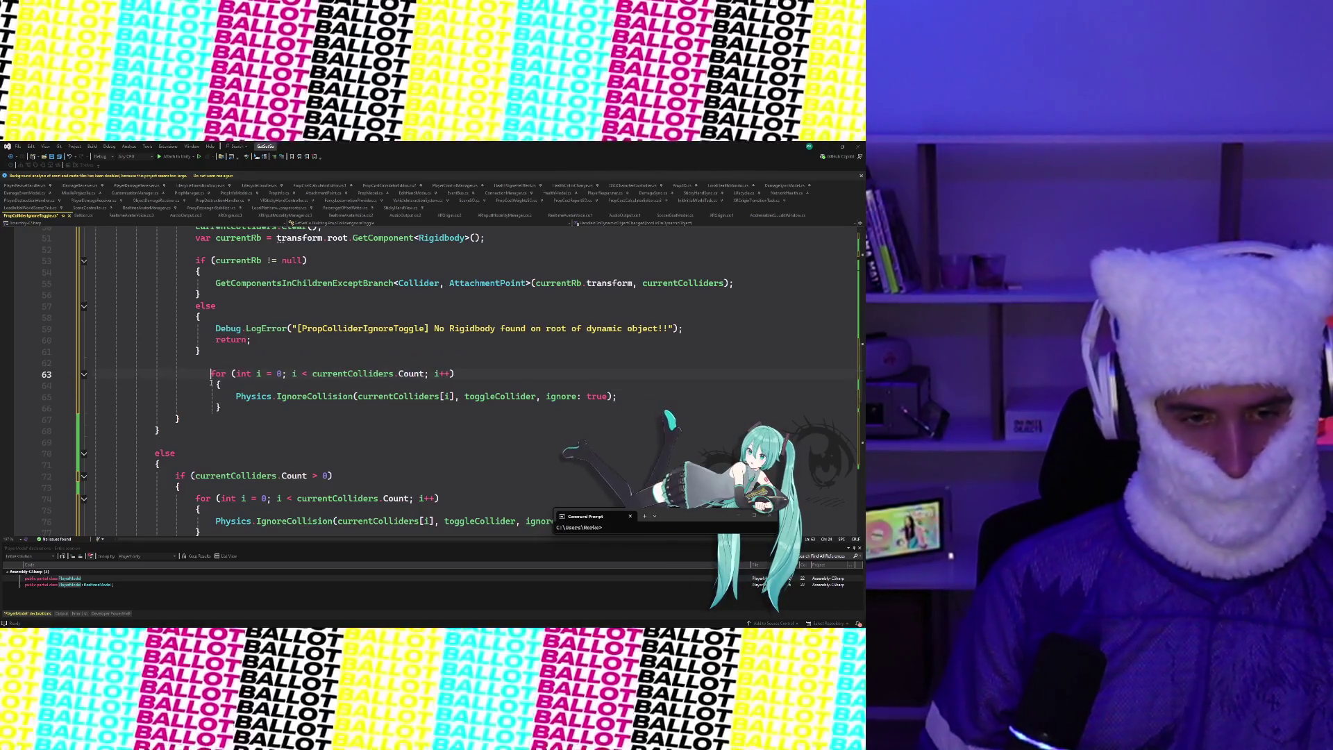
{"action": "left_click_drag", "start_coordinate": [215, 374], "coordinate": [234, 405]}
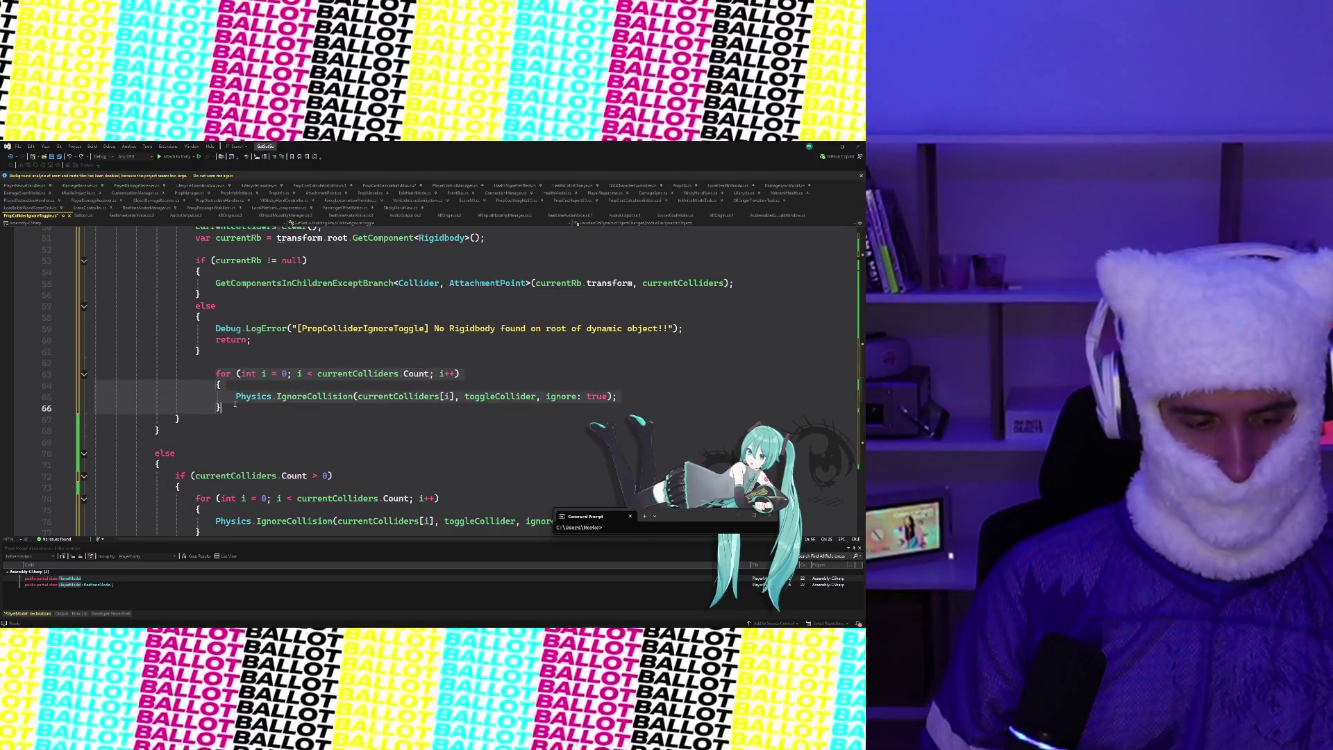
{"action": "key", "text": "shift+Tab"}
{"action": "left_click", "coordinate": [234, 404]}
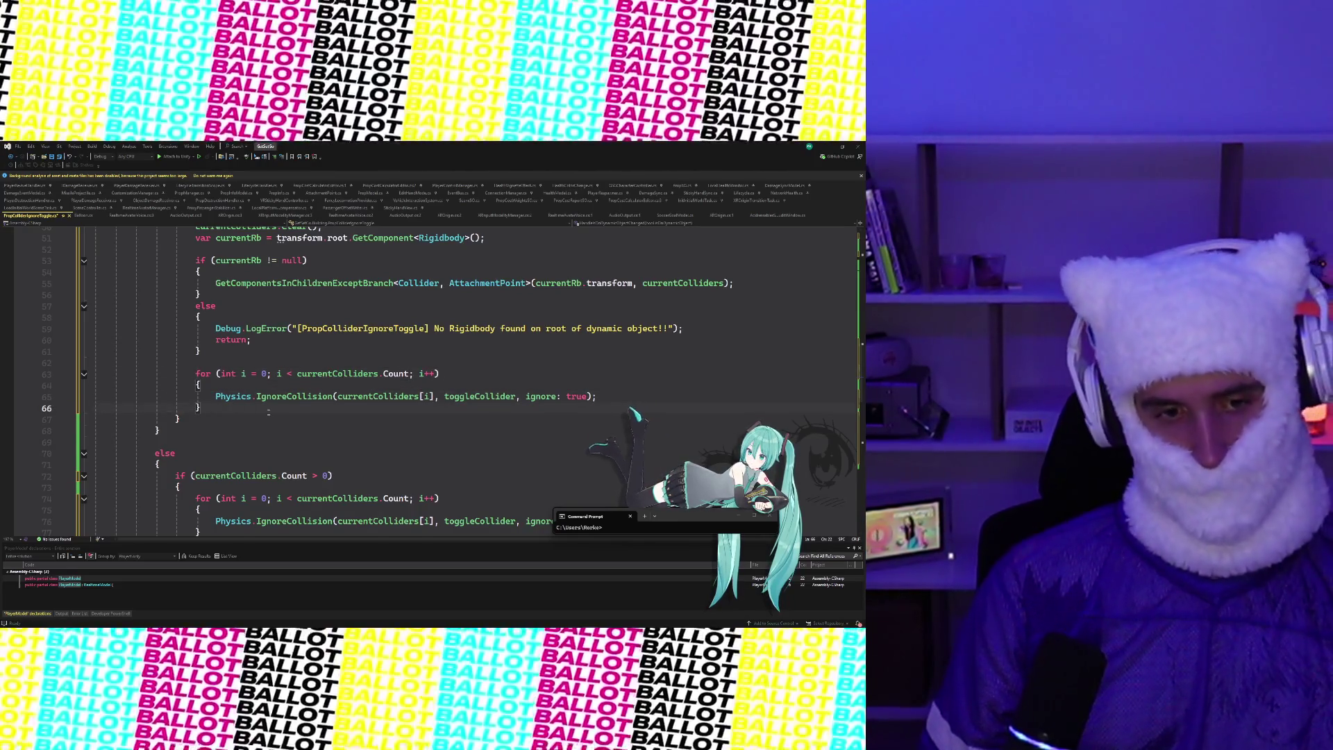
{"action": "scroll", "coordinate": [286, 446], "scroll_direction": "up", "scroll_amount": 2}
{"action": "scroll", "coordinate": [286, 447], "scroll_direction": "down", "scroll_amount": 2}
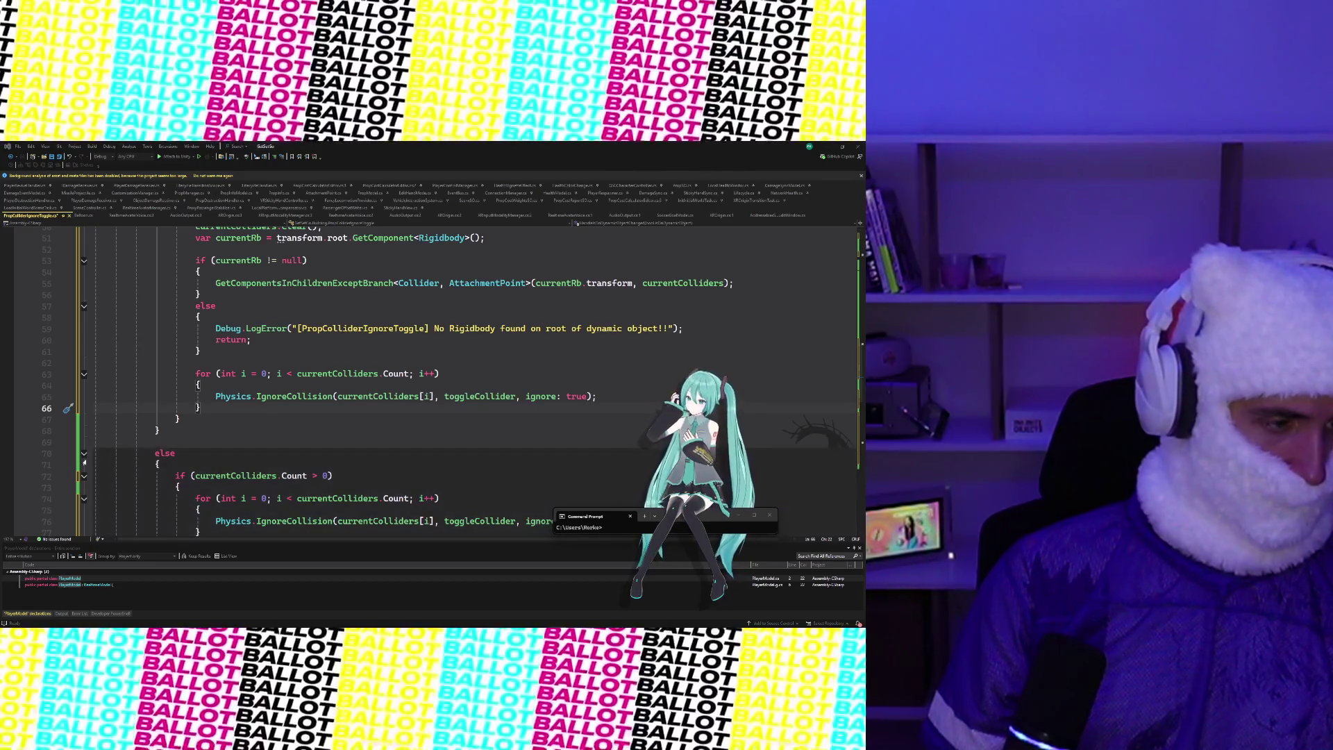
Replace lines 44–82 of HandleIsOnDynamicObjectChanged with the simplified early-return version
{"action": "scroll", "coordinate": [84, 463], "scroll_direction": "up", "scroll_amount": 5}
{"action": "left_click", "coordinate": [134, 328]}
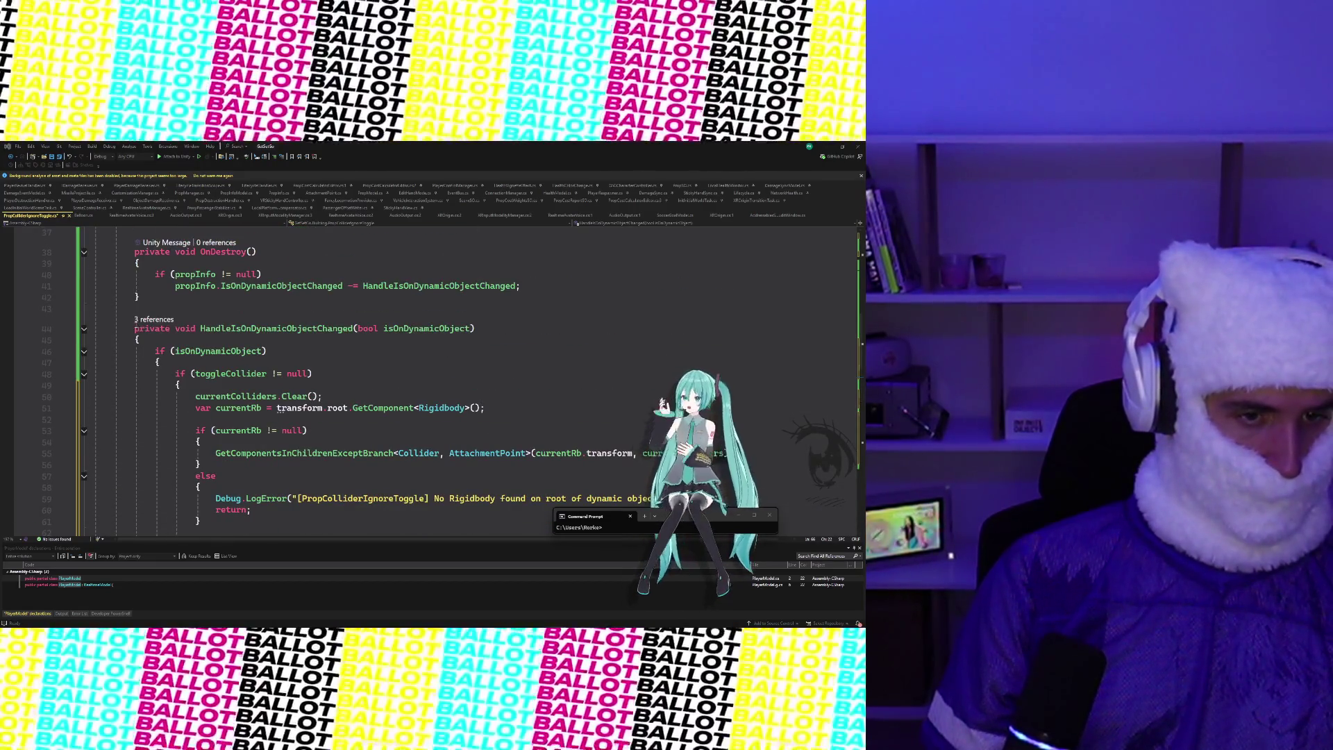
{"action": "scroll", "coordinate": [174, 388], "scroll_direction": "down", "scroll_amount": 5}
{"action": "left_click", "coordinate": [158, 432], "text": "shift"}
{"action": "scroll", "coordinate": [175, 432], "scroll_direction": "down", "scroll_amount": 6}
{"action": "left_click", "coordinate": [177, 383], "text": "shift"}
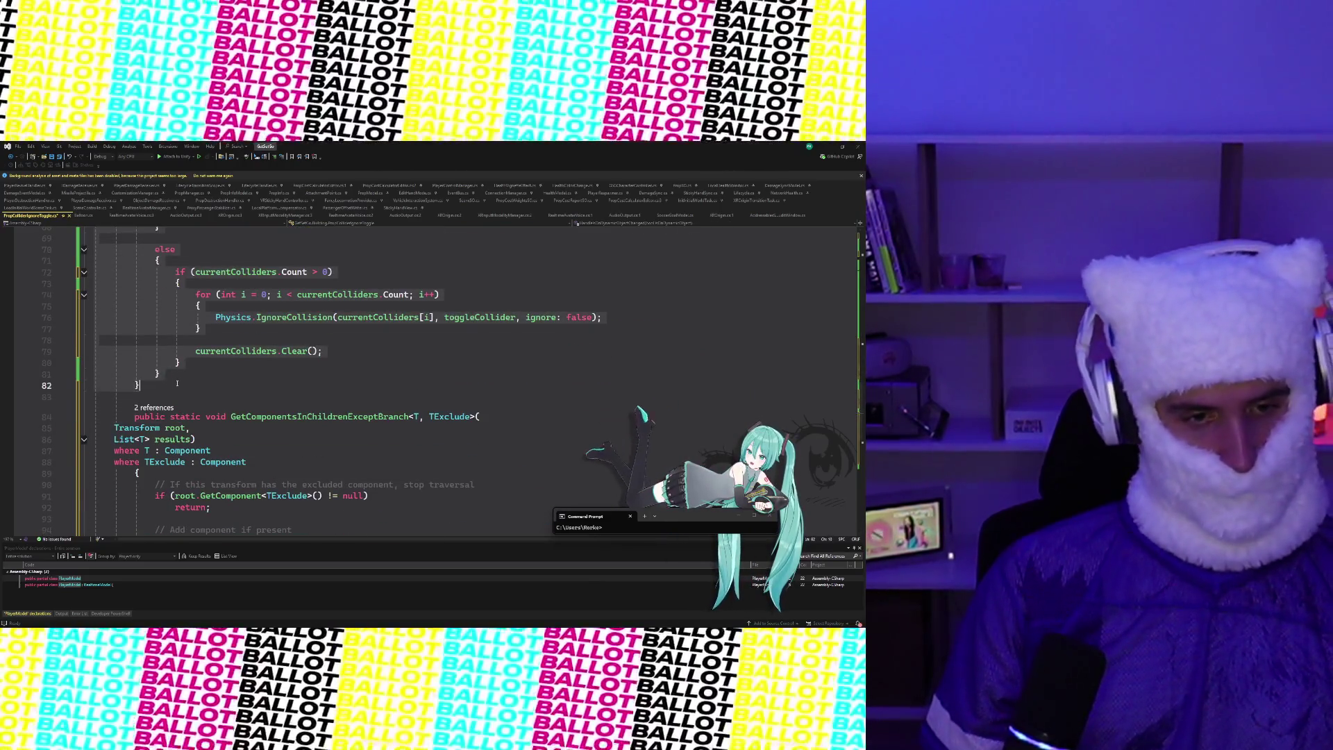
{"action": "scroll", "coordinate": [177, 383], "scroll_direction": "up", "scroll_amount": 12}
{"action": "left_click", "coordinate": [260, 393]}
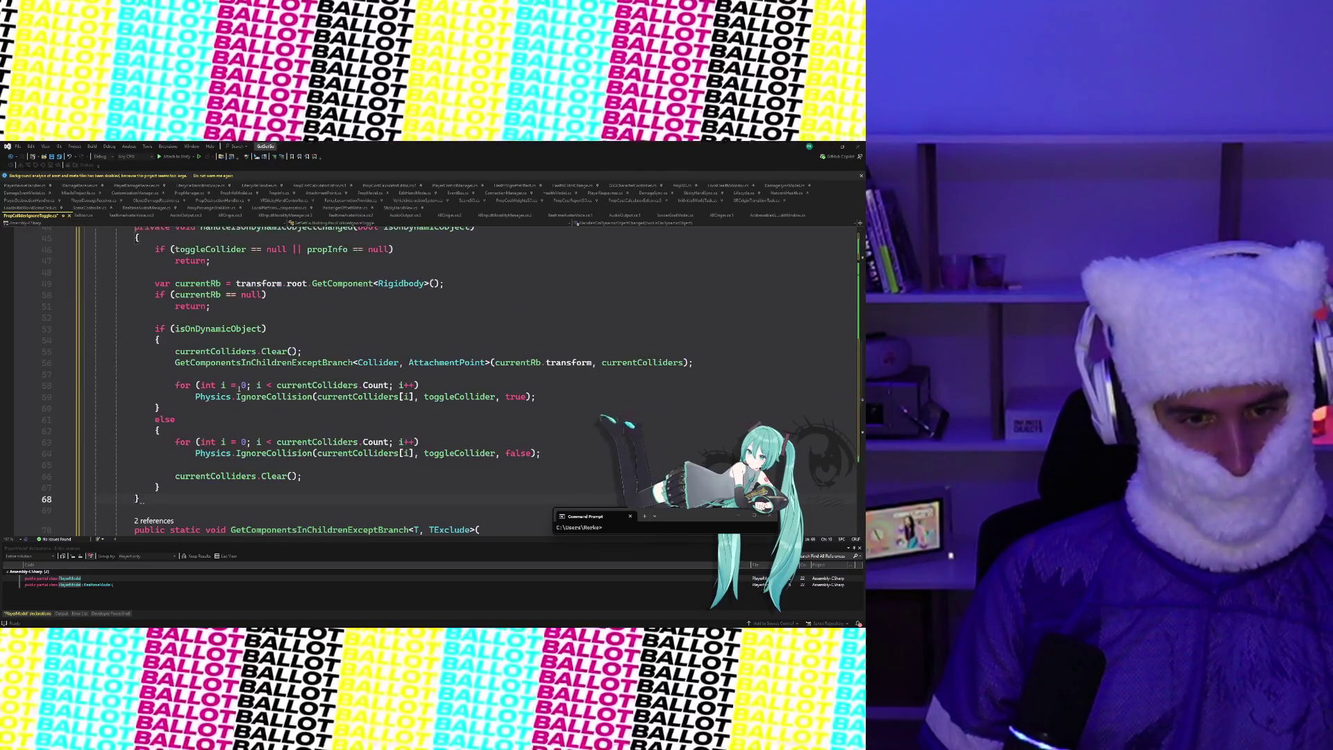
Review the isOnDynamicObject branch of the rewritten method, then minimize Visual Studio for Unity
{"action": "scroll", "coordinate": [260, 393], "scroll_direction": "down", "scroll_amount": 5}
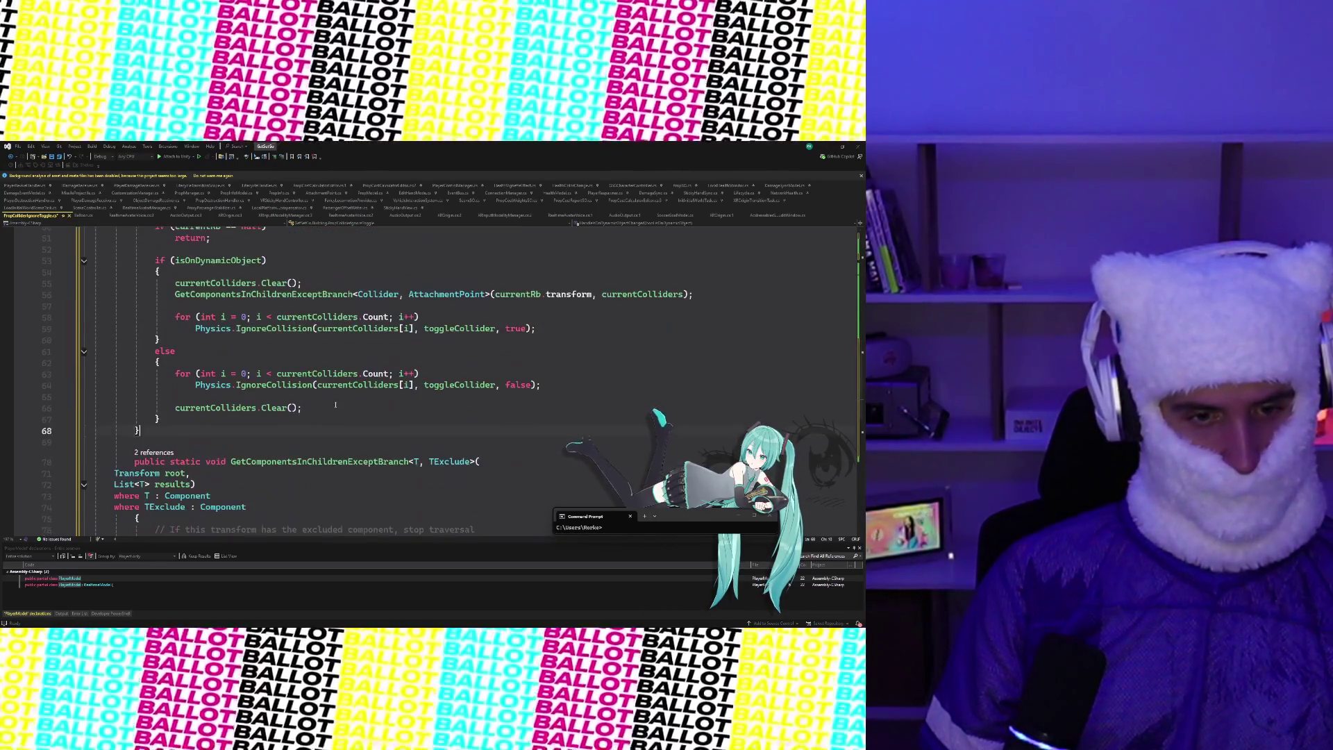
{"action": "scroll", "coordinate": [335, 404], "scroll_direction": "up", "scroll_amount": 3}
{"action": "left_click", "coordinate": [331, 375]}
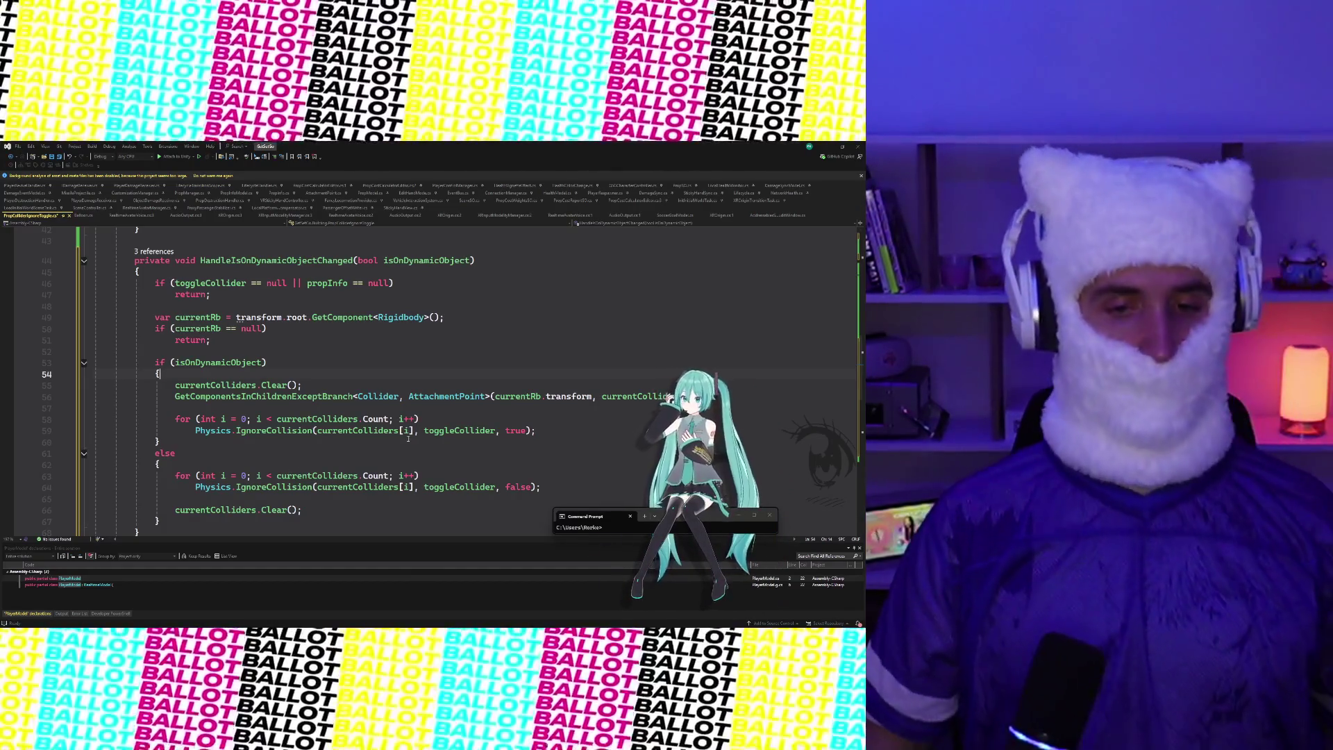
{"action": "left_click", "coordinate": [395, 365]}
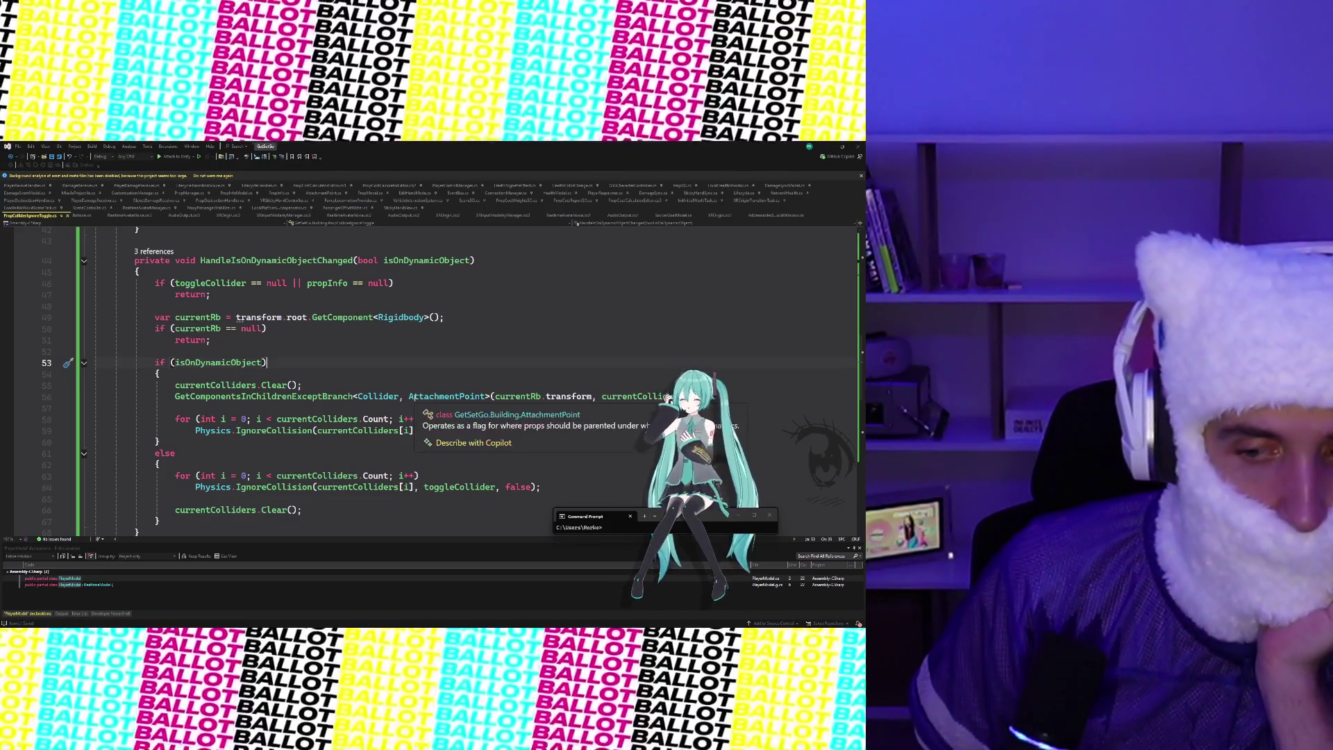
{"action": "scroll", "coordinate": [379, 366], "scroll_direction": "up", "scroll_amount": 14}
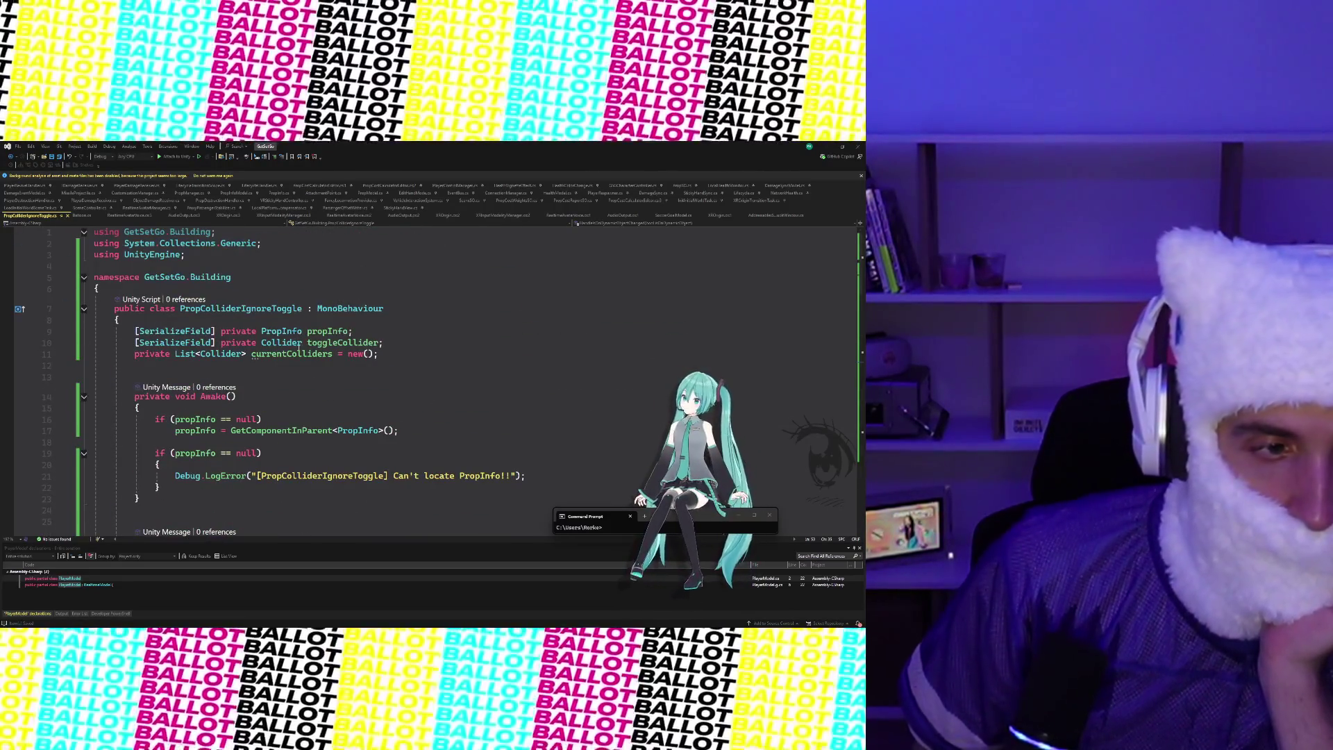
{"action": "left_click", "coordinate": [827, 148]}
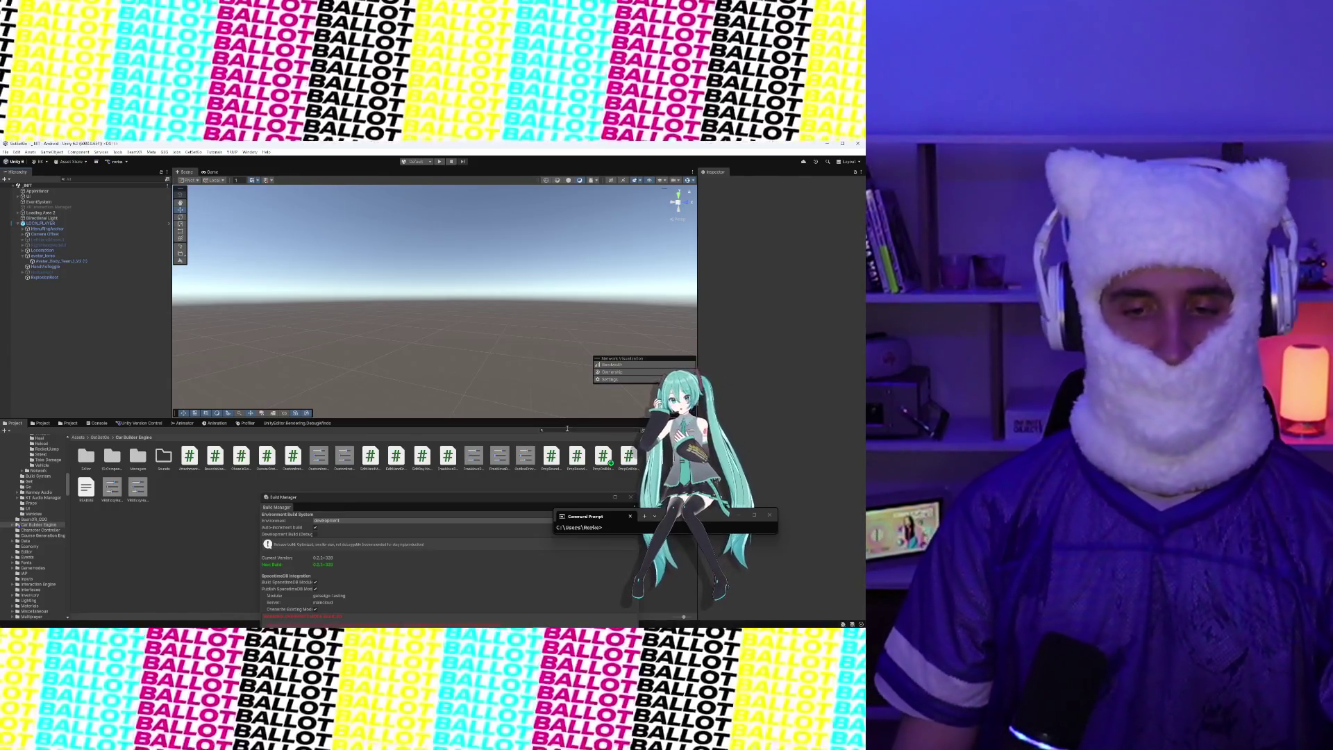
Search the Project window for the balloon assets and move the Build Manager window aside
{"action": "type", "text": "Ho"}
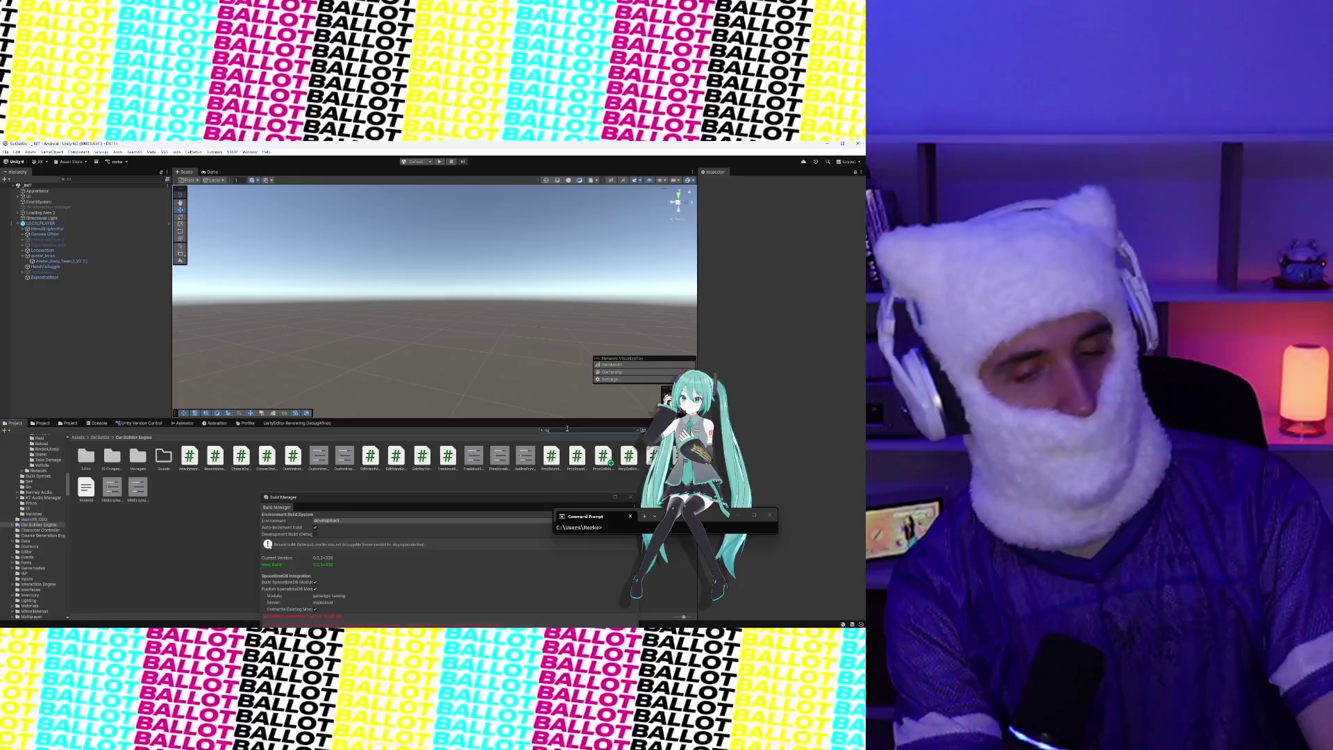
{"action": "type", "text": "tAirBall"}
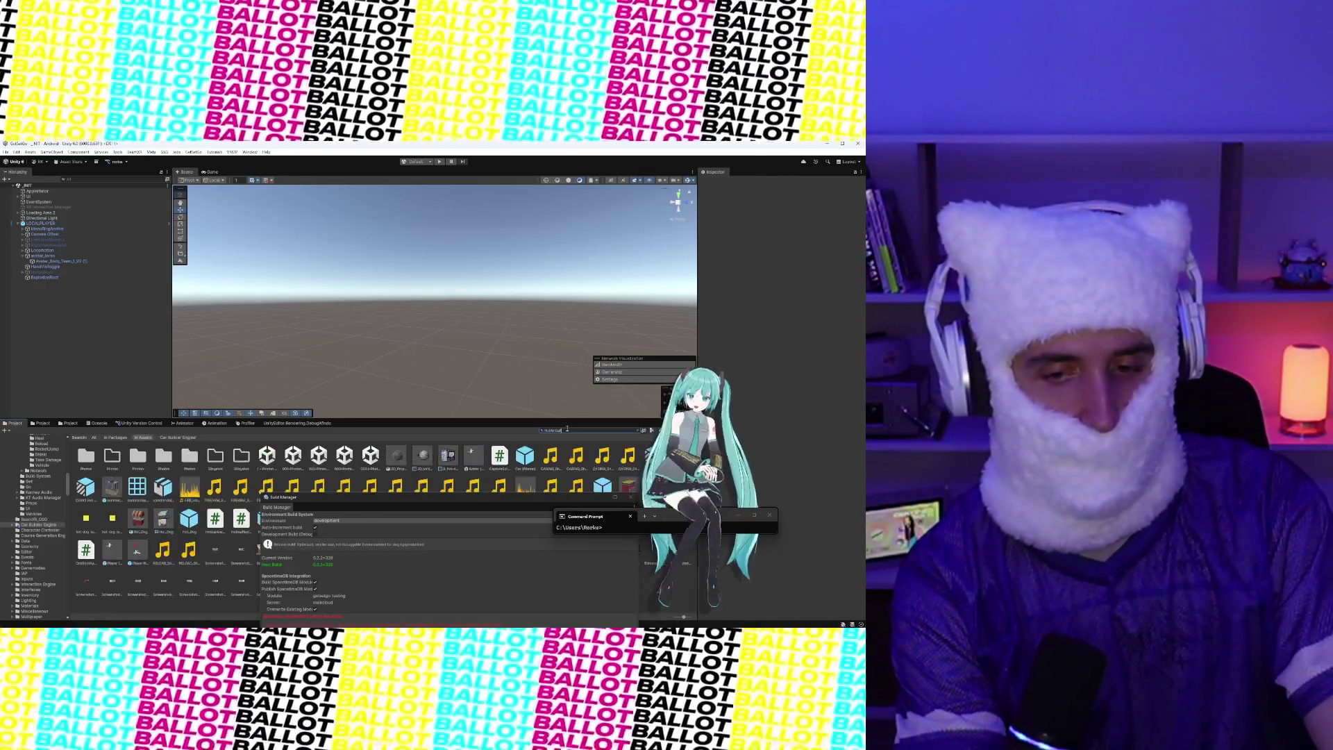
{"action": "key", "text": "BackSpace"}
{"action": "key", "text": "BackSpace"}
{"action": "key", "text": "BackSpace"}
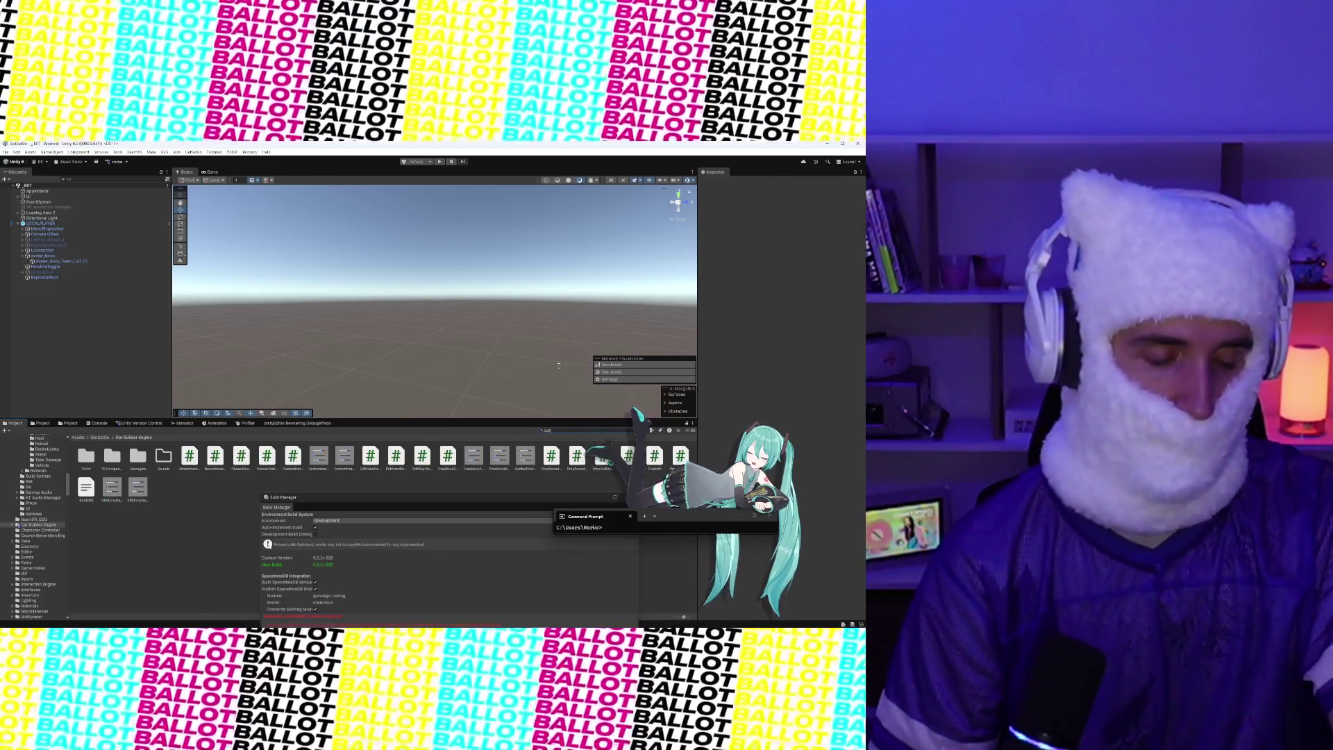
{"action": "type", "text": "oon"}
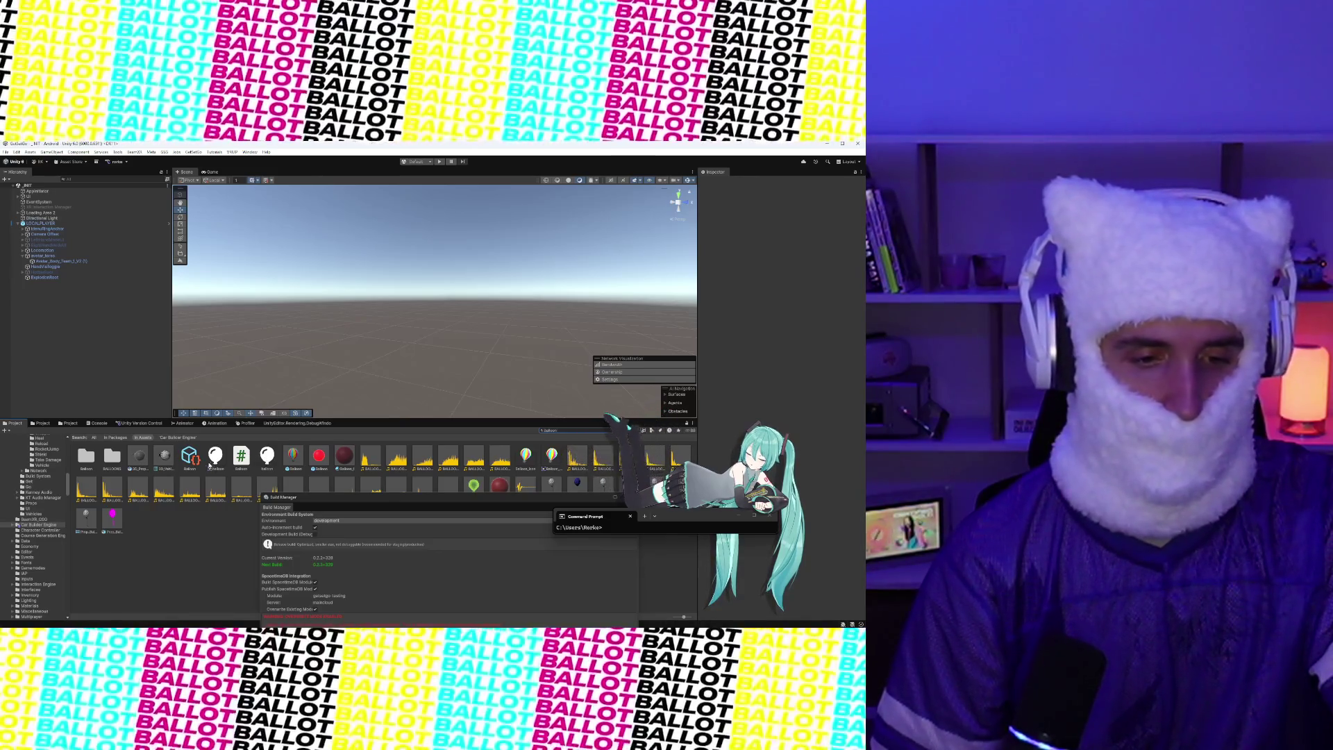
{"action": "left_click_drag", "start_coordinate": [443, 500], "coordinate": [448, 542]}
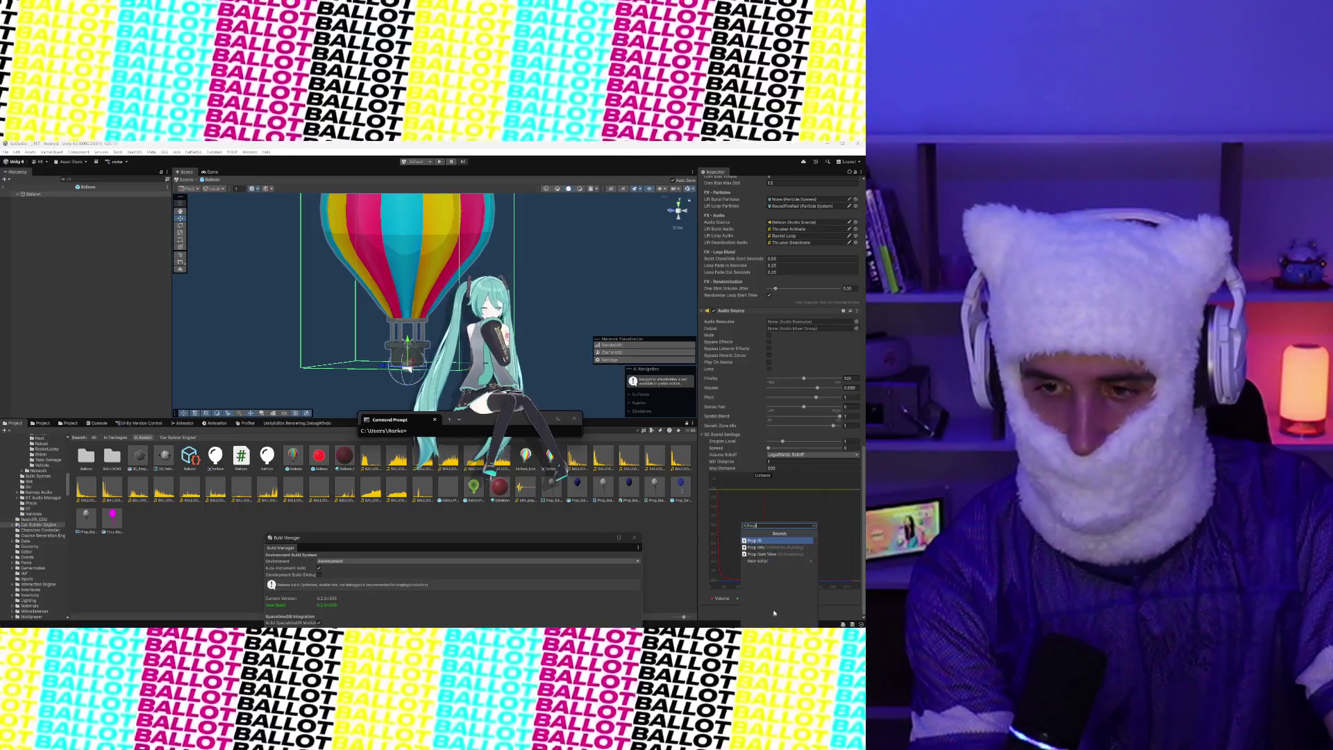
Add Prop Collider Ignore Toggle with Balloon as Prop Info and 3D_Vehicle_HotAirBalloon_01_R0 as Toggle Collider
{"action": "type", "text": " ign"}
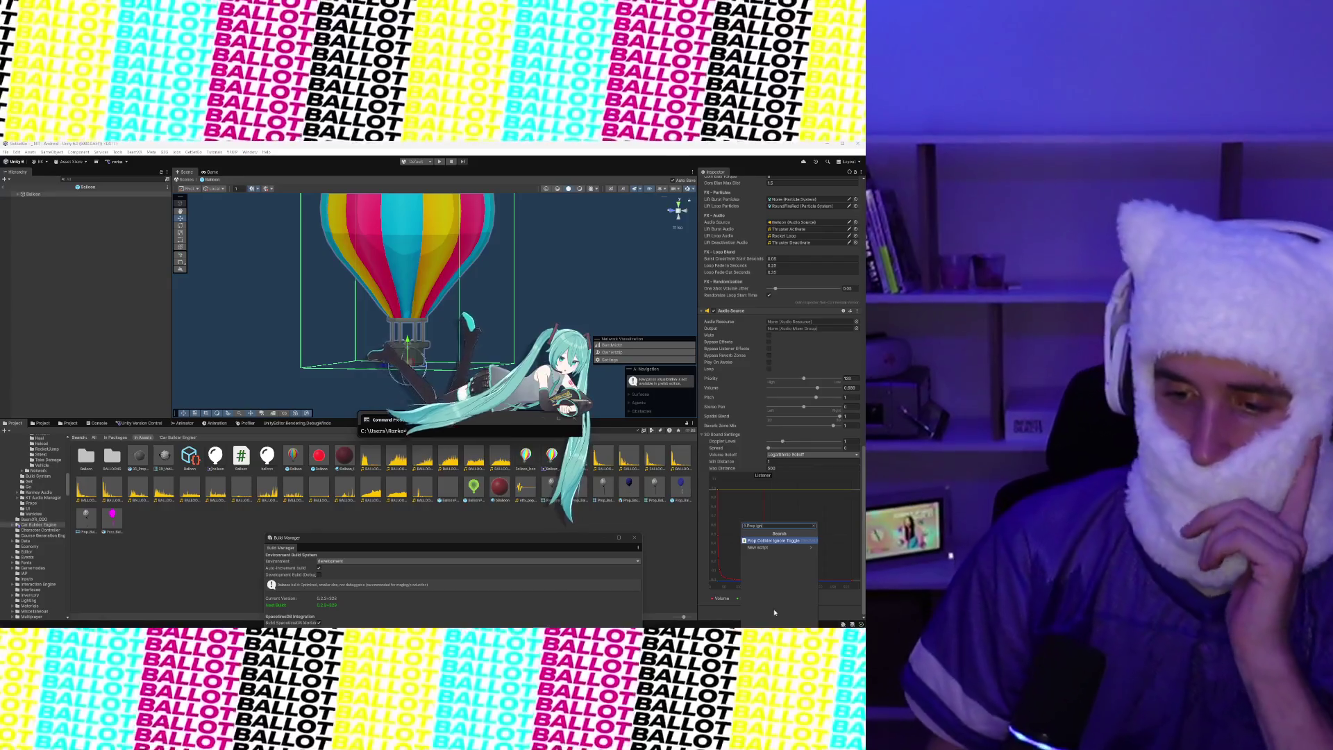
{"action": "left_click", "coordinate": [785, 541]}
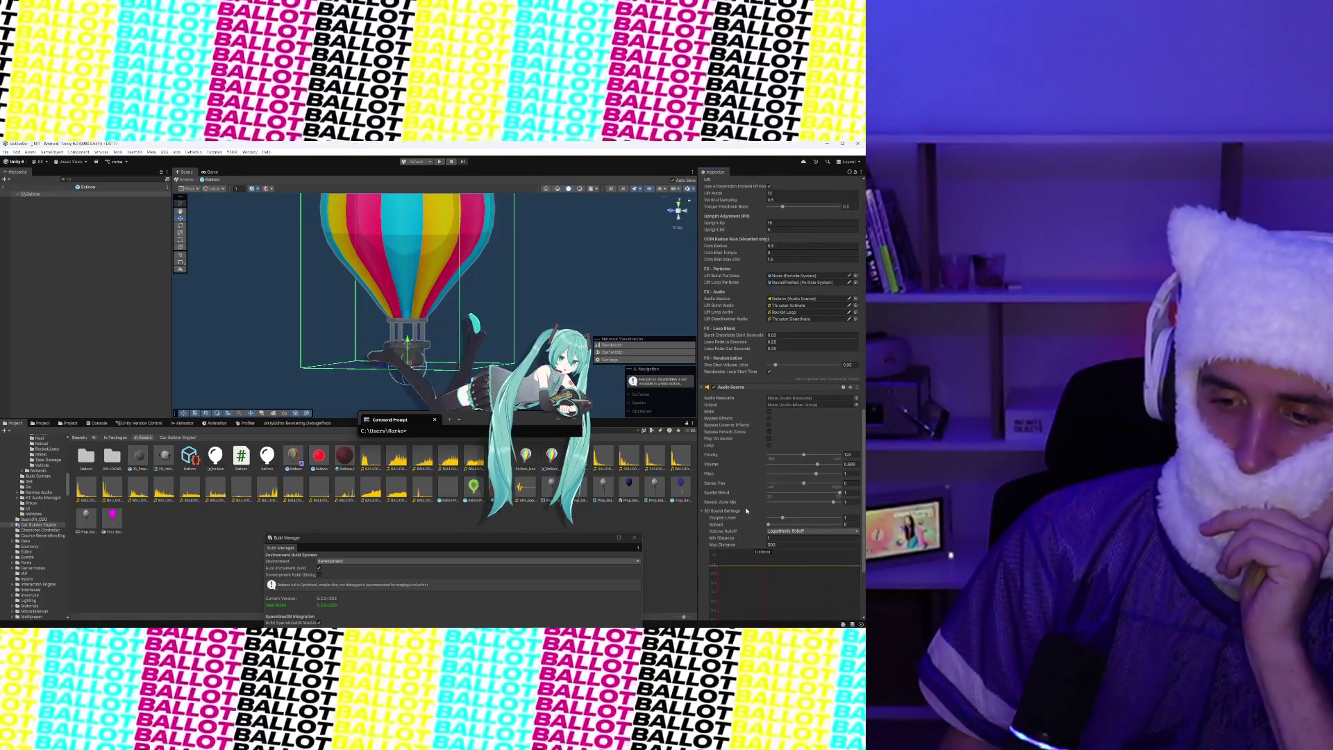
{"action": "scroll", "coordinate": [746, 511], "scroll_direction": "down", "scroll_amount": 1}
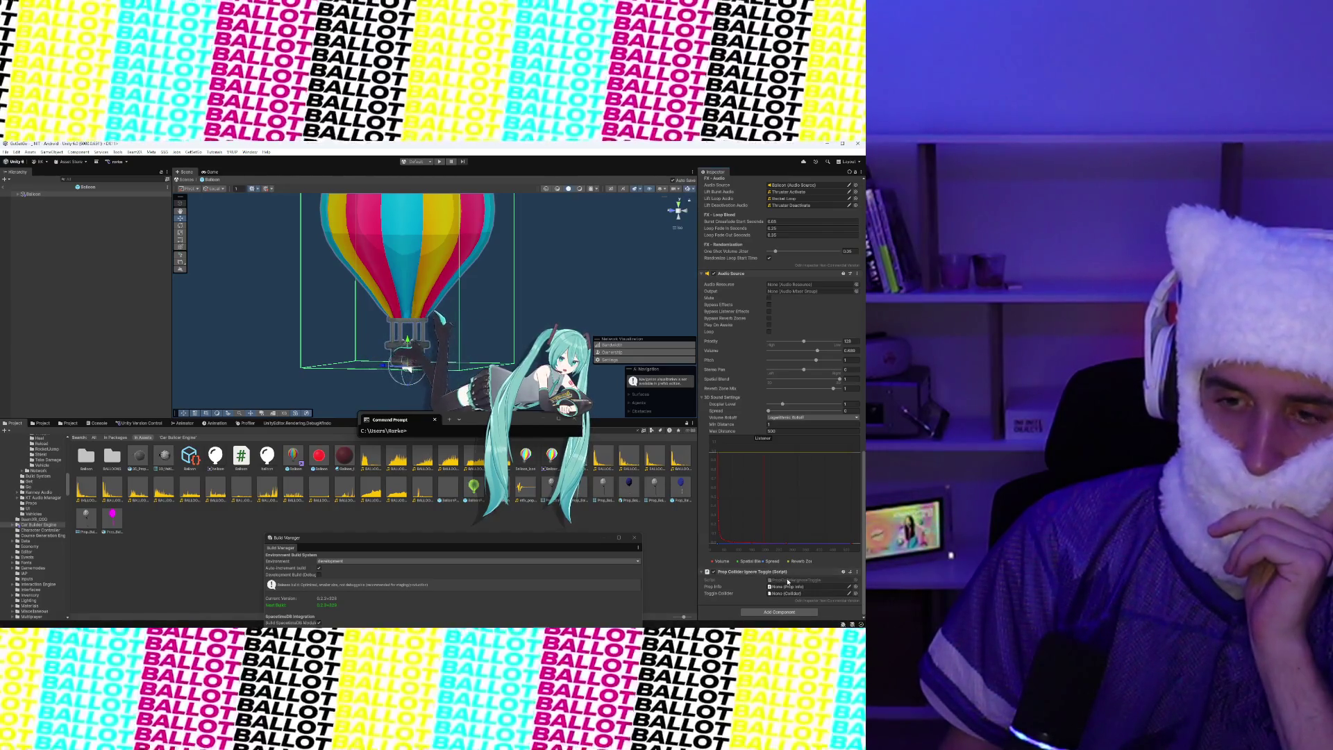
{"action": "left_click_drag", "start_coordinate": [779, 584], "coordinate": [779, 585]}
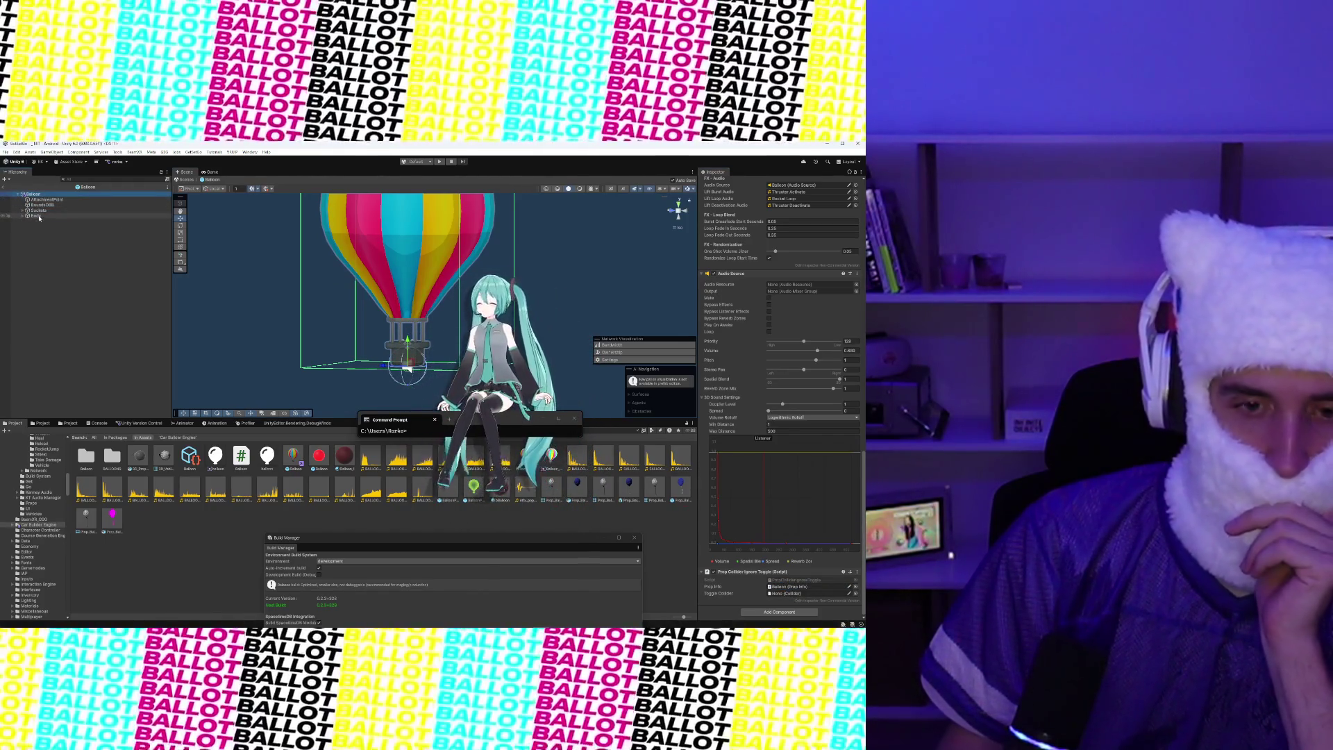
{"action": "left_click", "coordinate": [23, 216]}
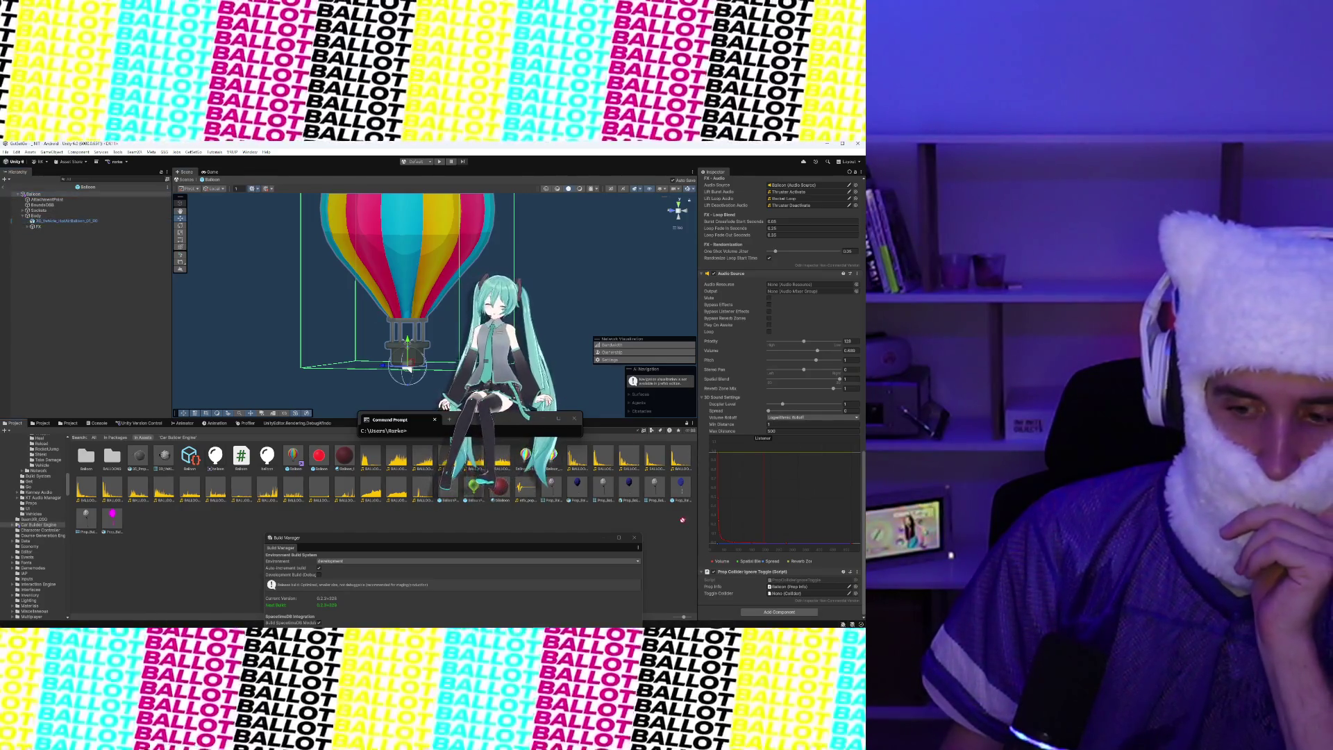
{"action": "left_click_drag", "start_coordinate": [785, 595], "coordinate": [786, 595]}
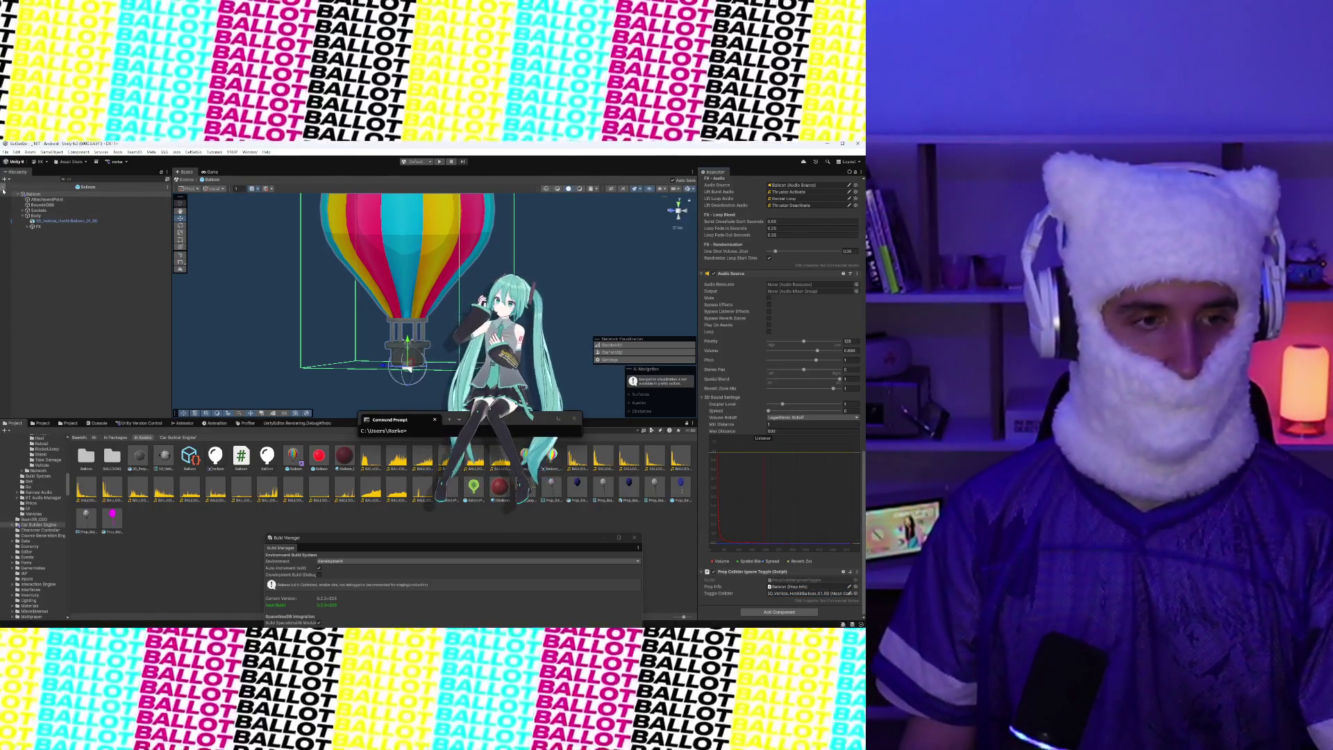
{"action": "left_click", "coordinate": [6, 187]}
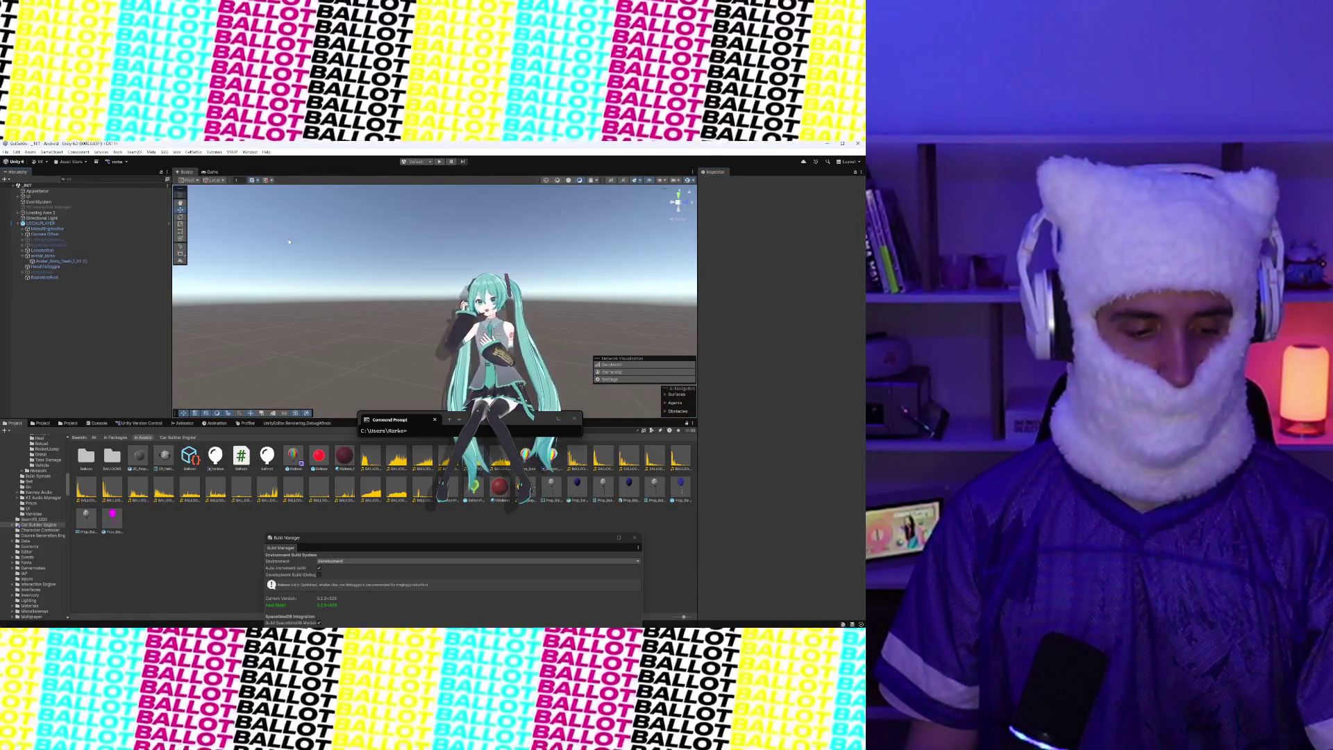
Check pending version control changes, move the Build Manager and command prompt aside, and press Play
{"action": "left_click", "coordinate": [161, 425]}
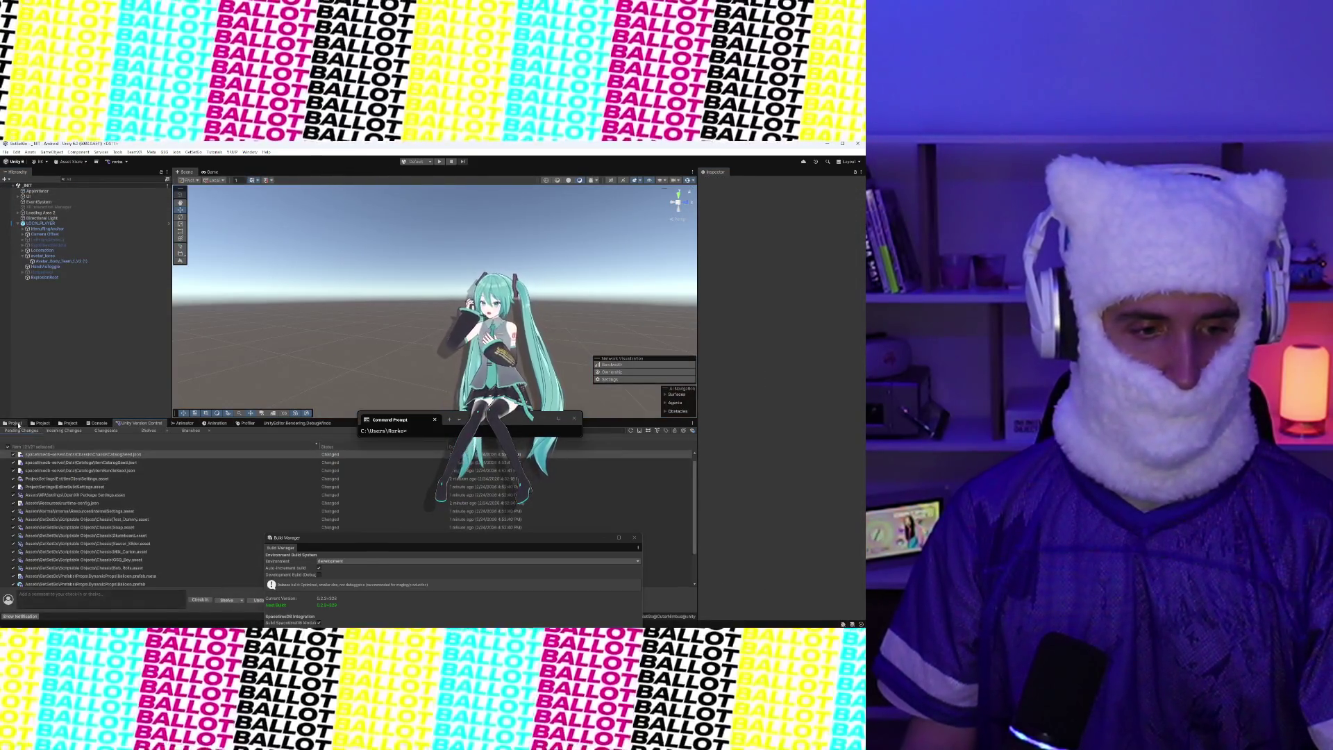
{"action": "left_click", "coordinate": [27, 424]}
{"action": "mouse_move", "coordinate": [420, 542]}
{"action": "left_mouse_down"}
{"action": "mouse_move", "coordinate": [216, 434]}
{"action": "mouse_move", "coordinate": [171, 462]}
{"action": "mouse_move", "coordinate": [194, 463]}
{"action": "left_mouse_up"}
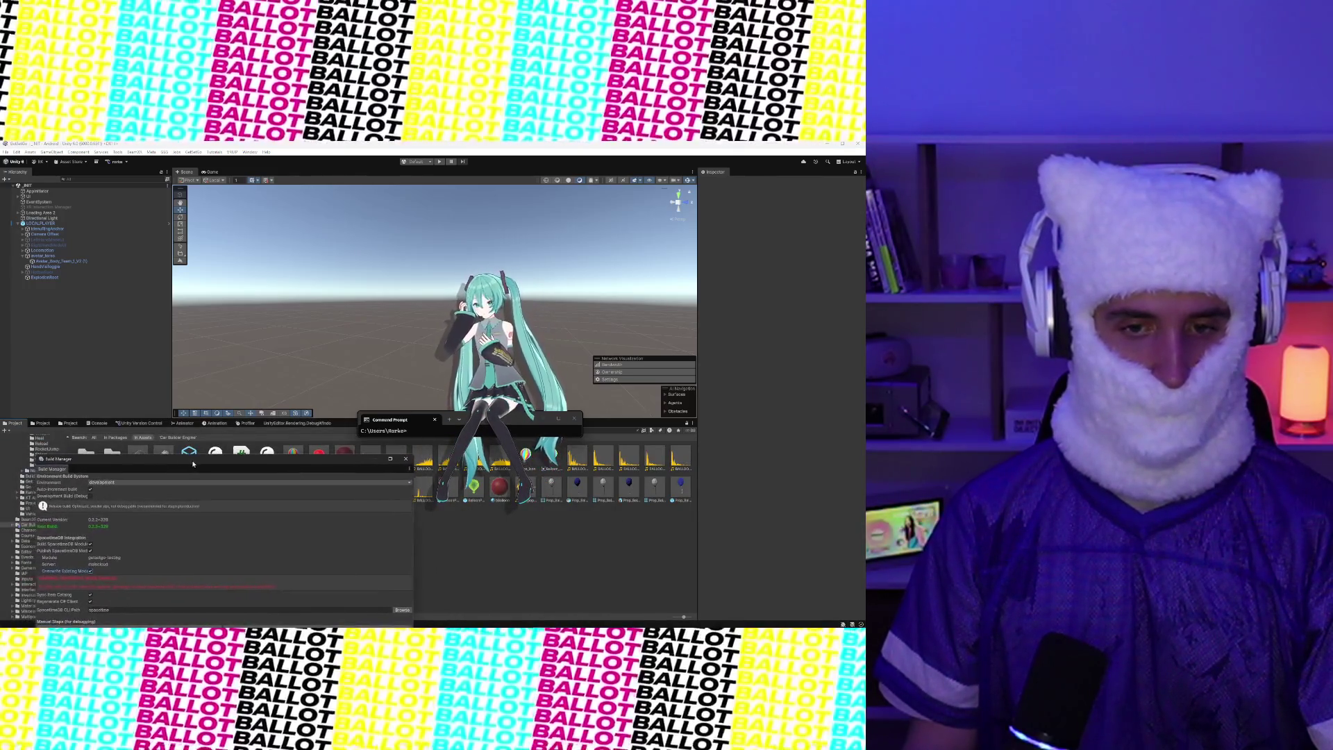
{"action": "left_click_drag", "start_coordinate": [521, 425], "coordinate": [727, 355]}
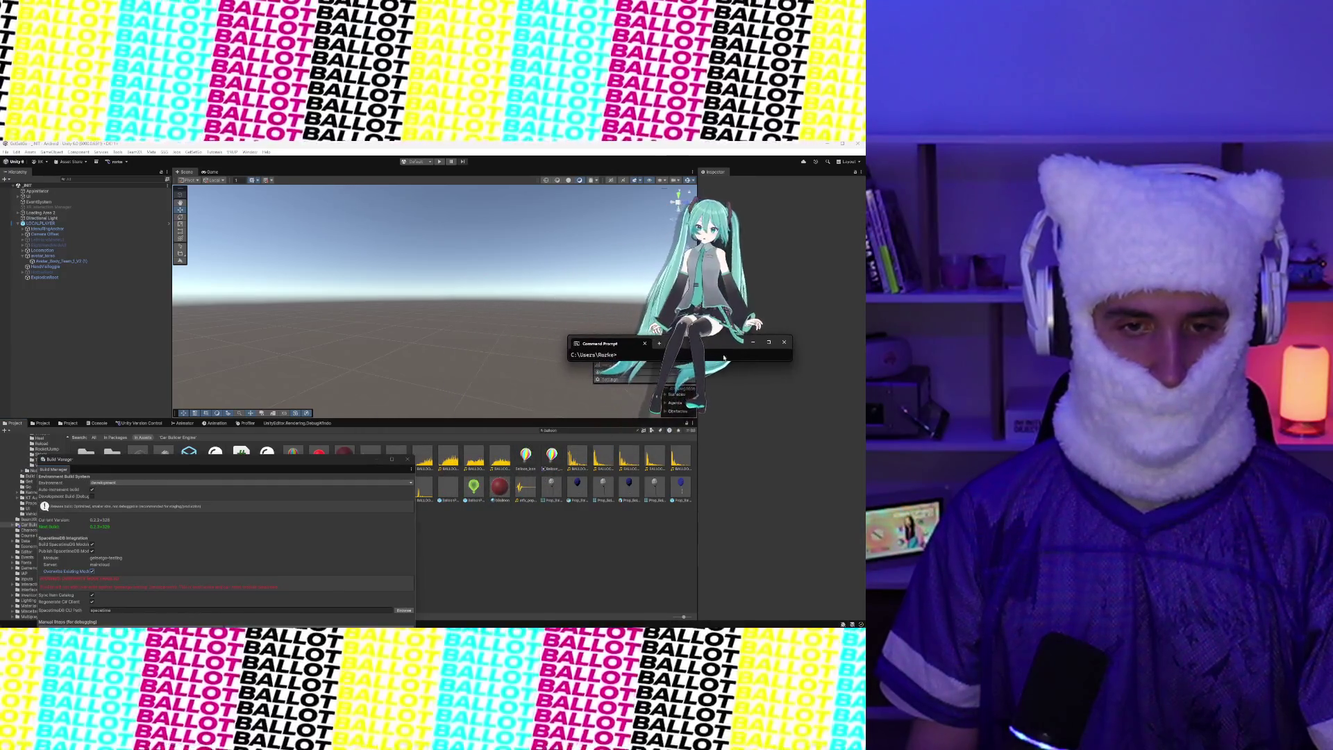
{"action": "left_click", "coordinate": [440, 163]}
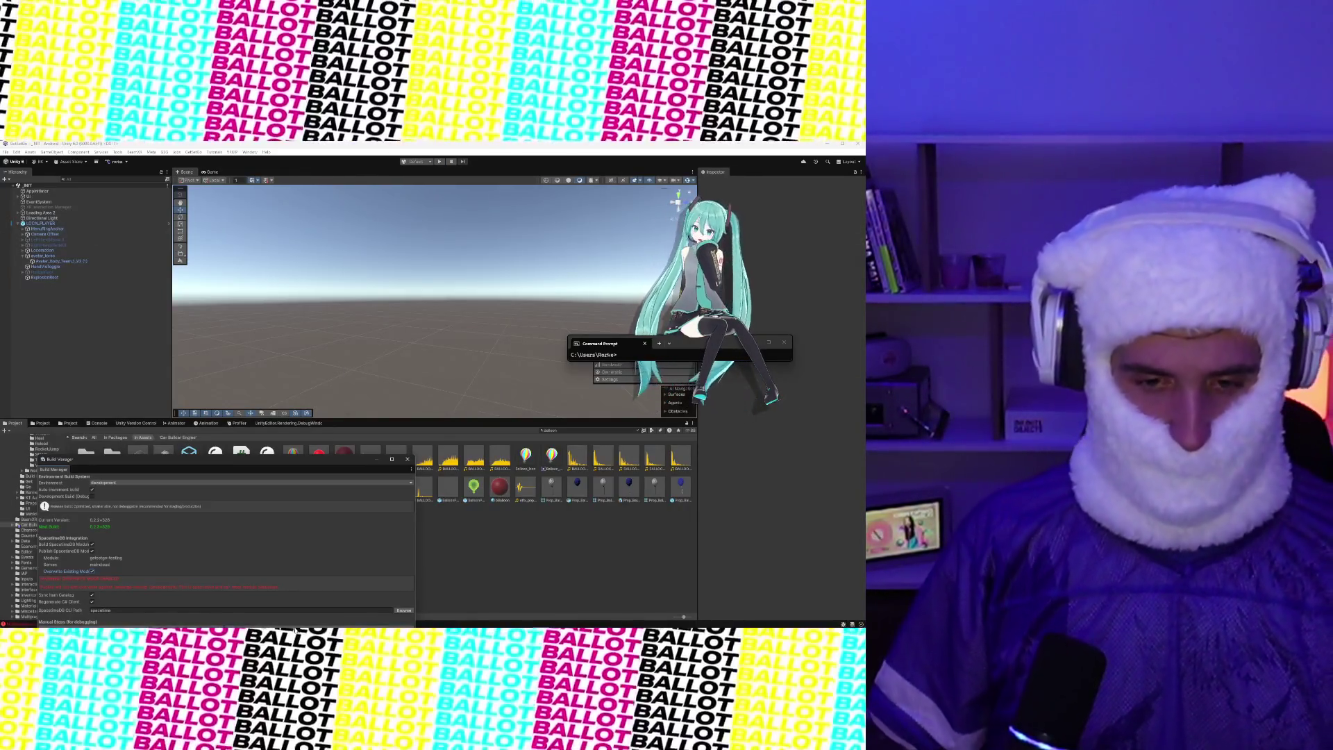
Bring Visual Studio with PropColliderIgnoreToggle.cs back to the front
{"action": "left_click", "coordinate": [590, 622]}
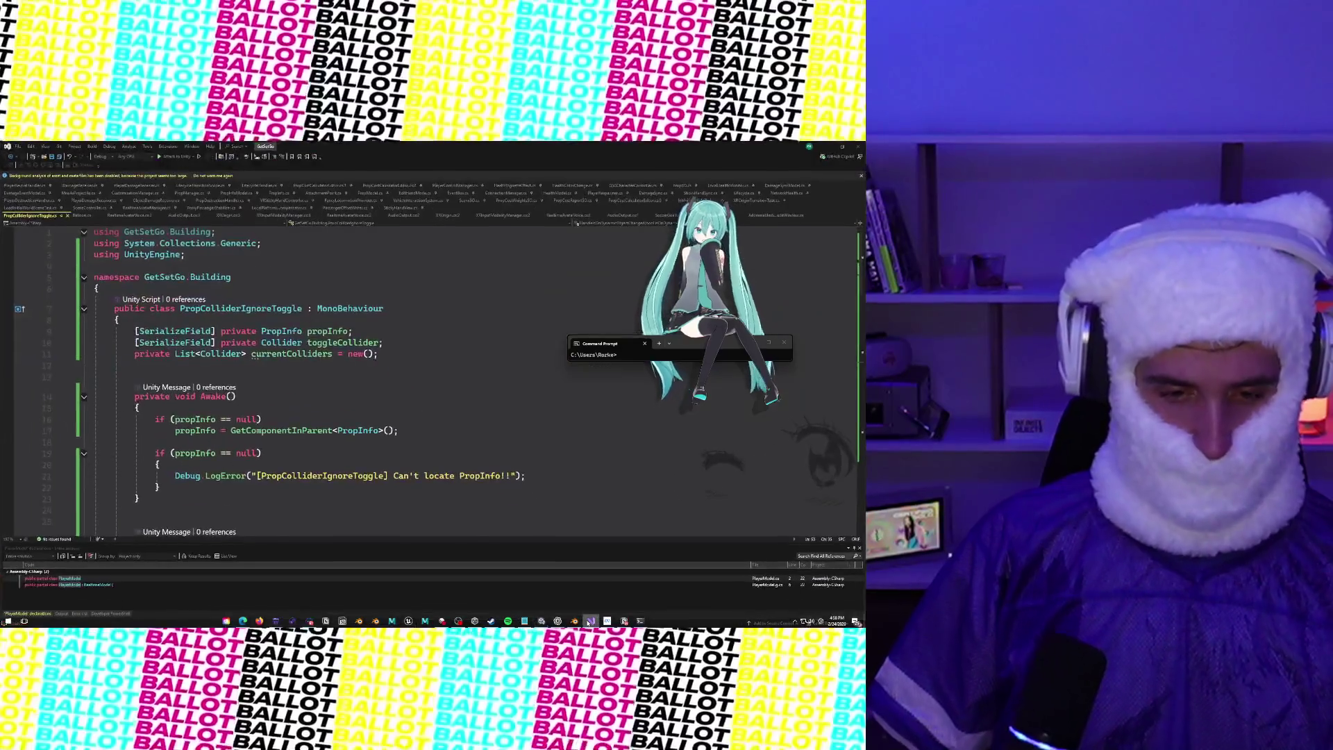
Open Rocket.cs via Ctrl+T and expand its Initial Kick region to reveal TryApplyInitialKick
{"action": "key", "text": "ctrl+t"}
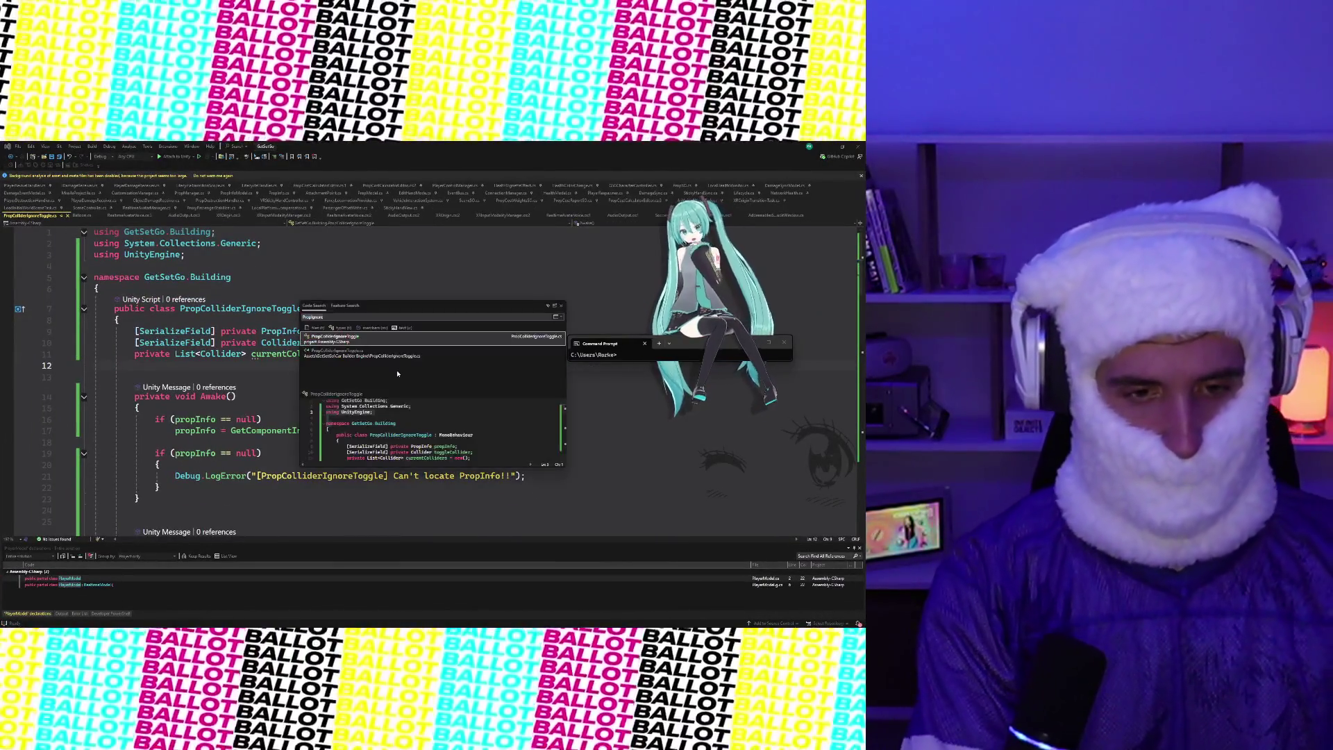
{"action": "type", "text": "Rocket.cs"}
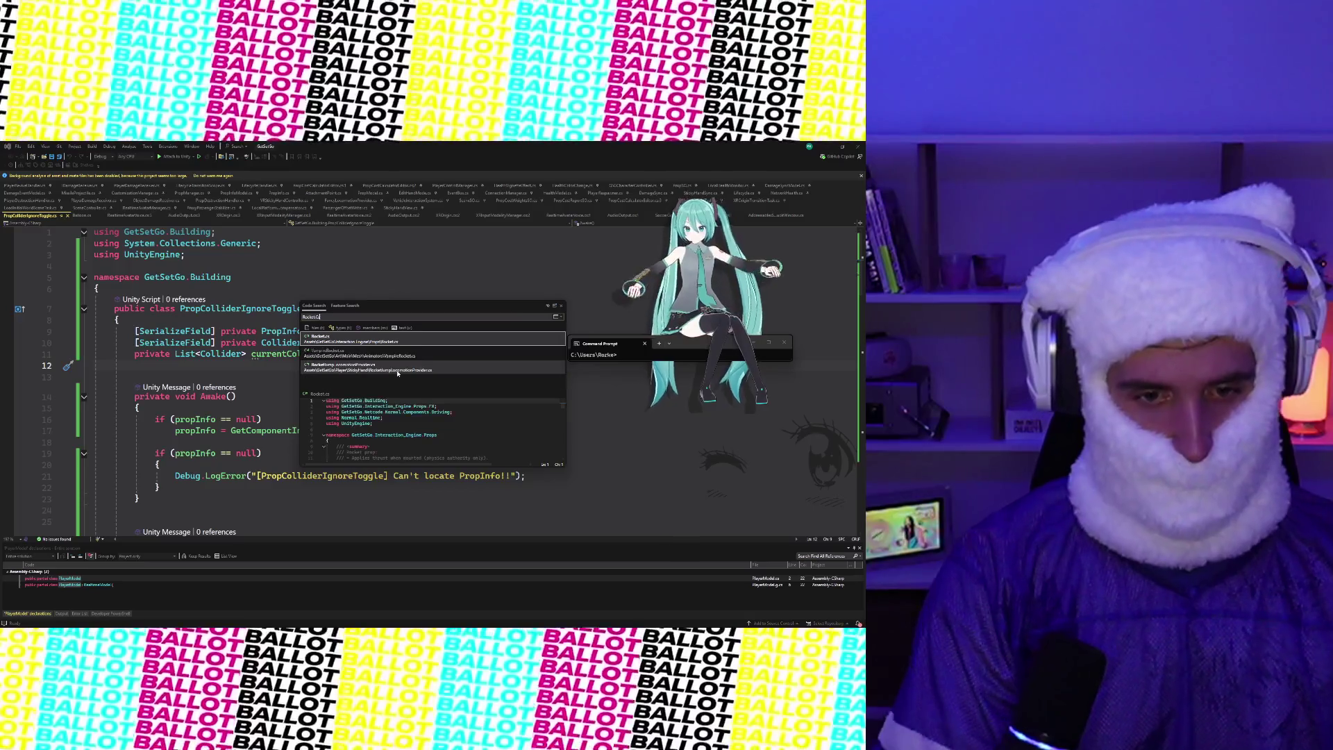
{"action": "key", "text": "Return"}
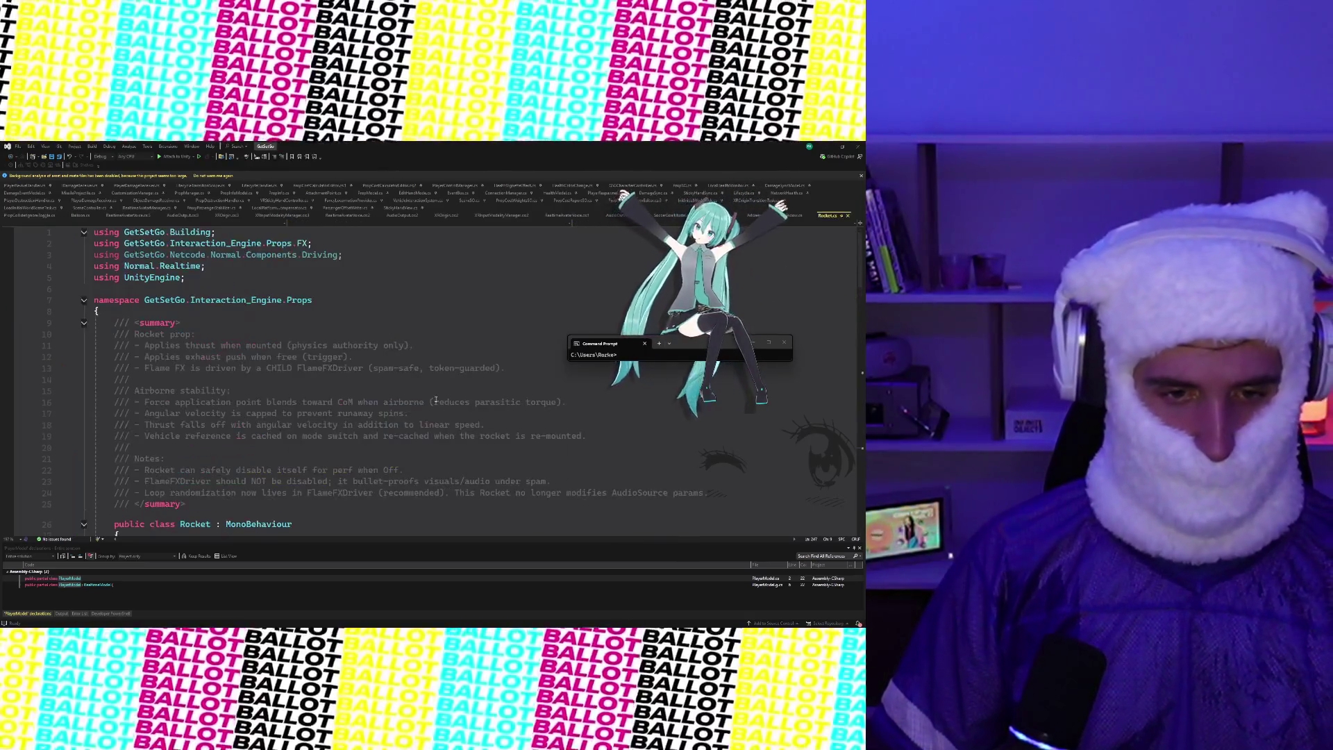
{"action": "scroll", "coordinate": [435, 401], "scroll_direction": "down", "scroll_amount": 10}
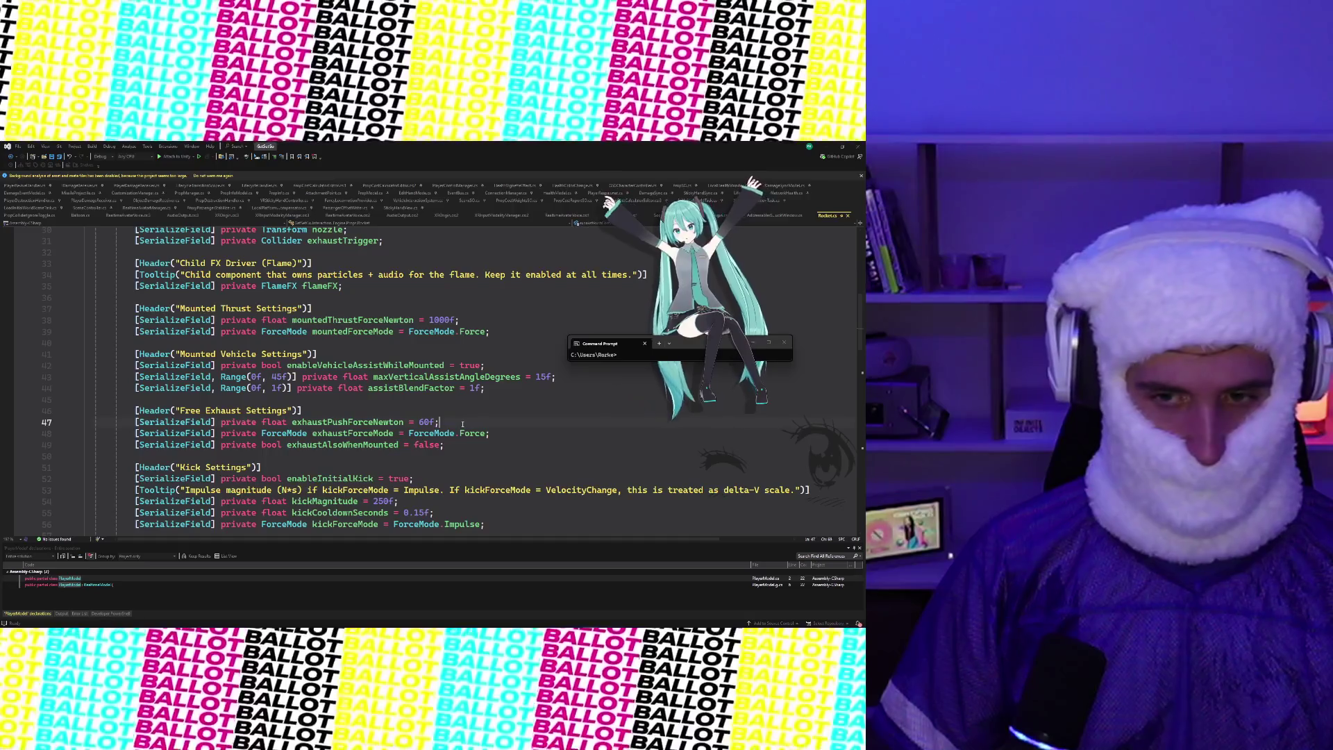
{"action": "scroll", "coordinate": [462, 424], "scroll_direction": "down", "scroll_amount": 20}
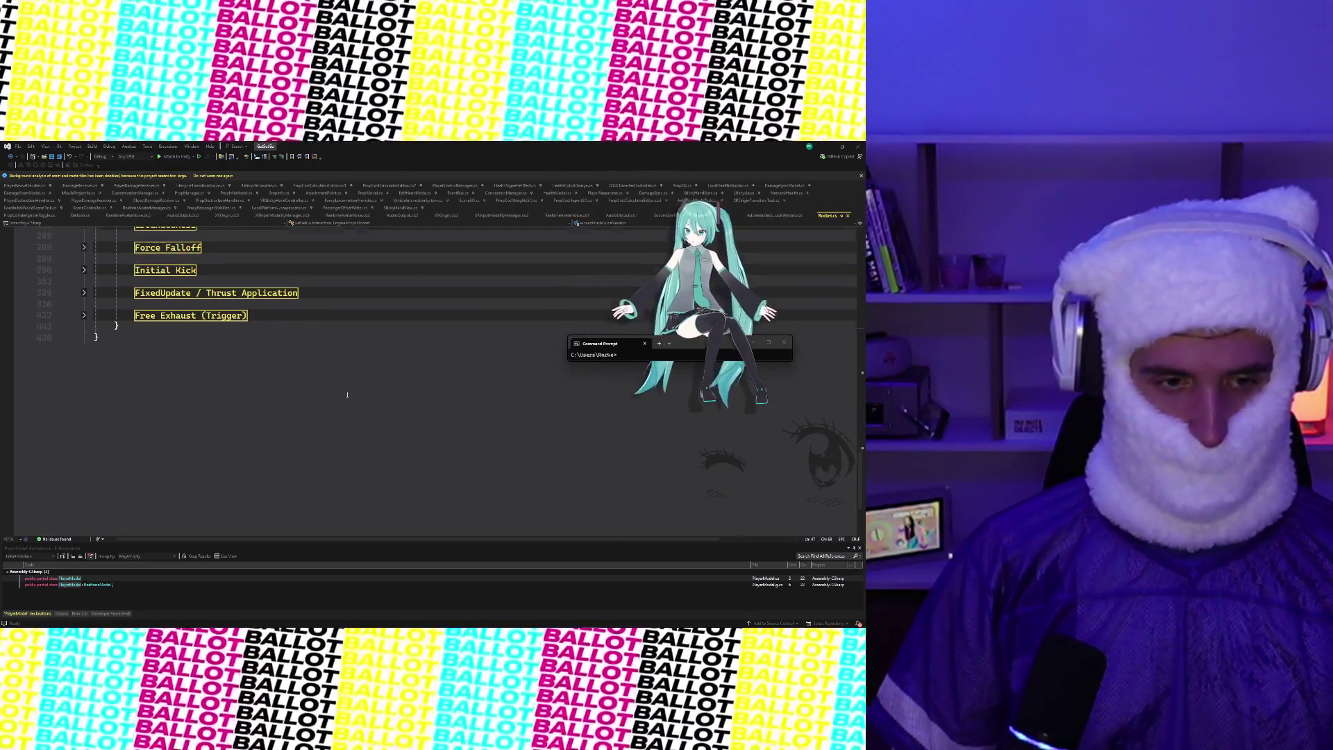
{"action": "scroll", "coordinate": [349, 394], "scroll_direction": "up", "scroll_amount": 3}
{"action": "left_click", "coordinate": [84, 372]}
{"action": "left_click", "coordinate": [291, 404]}
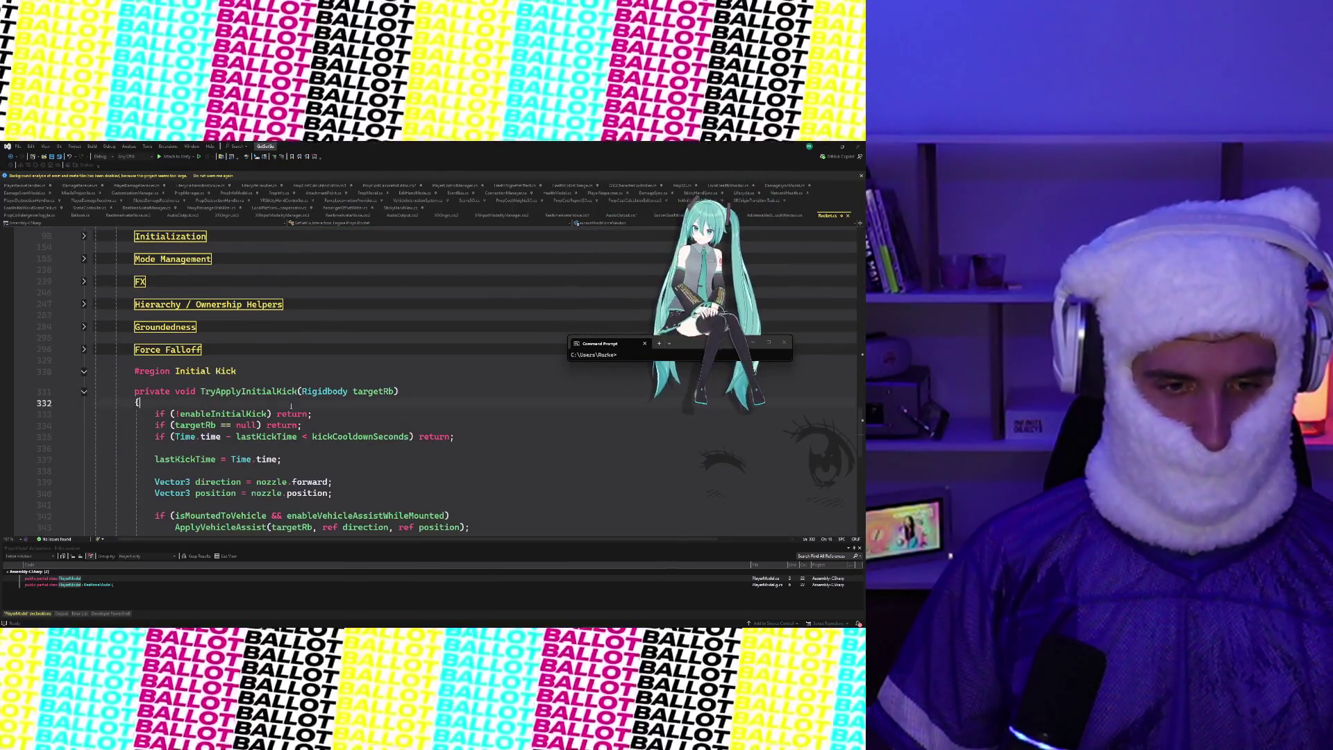
{"action": "key", "text": "ctrl+End"}
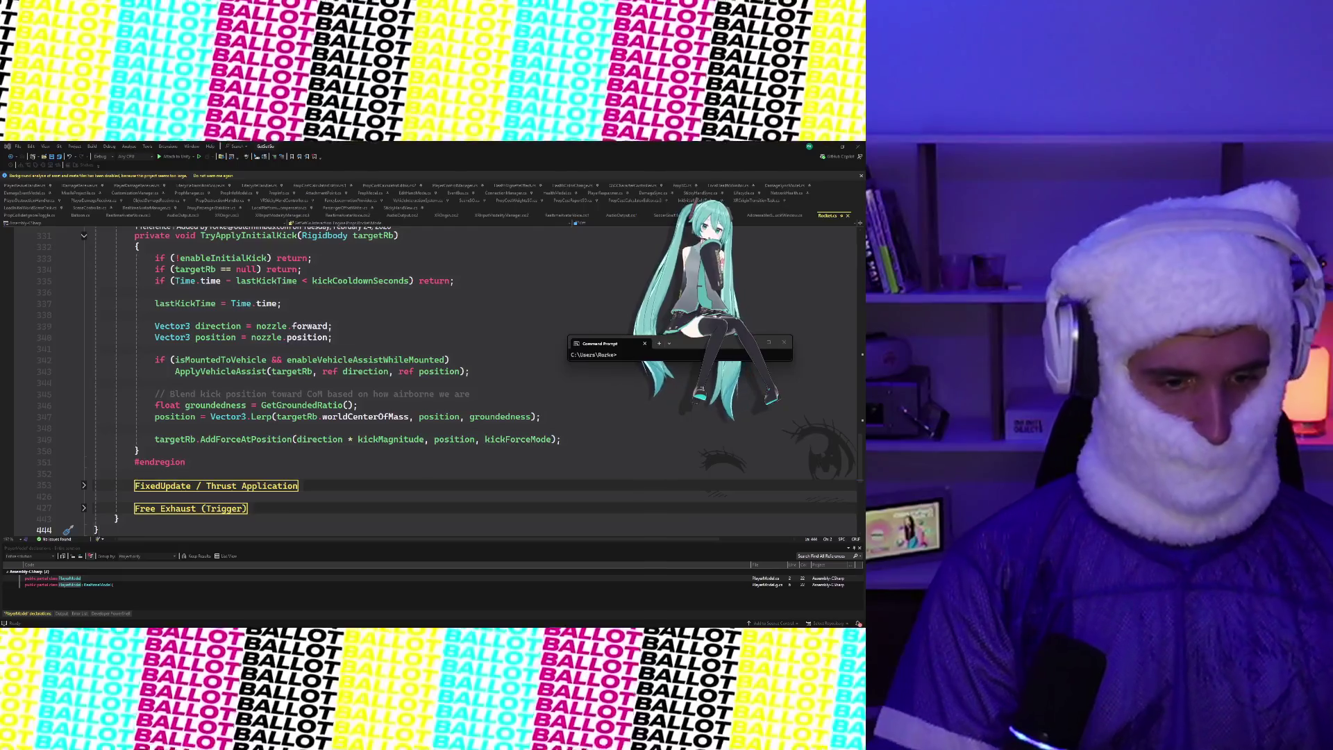
{"action": "scroll", "coordinate": [291, 386], "scroll_direction": "up", "scroll_amount": 3}
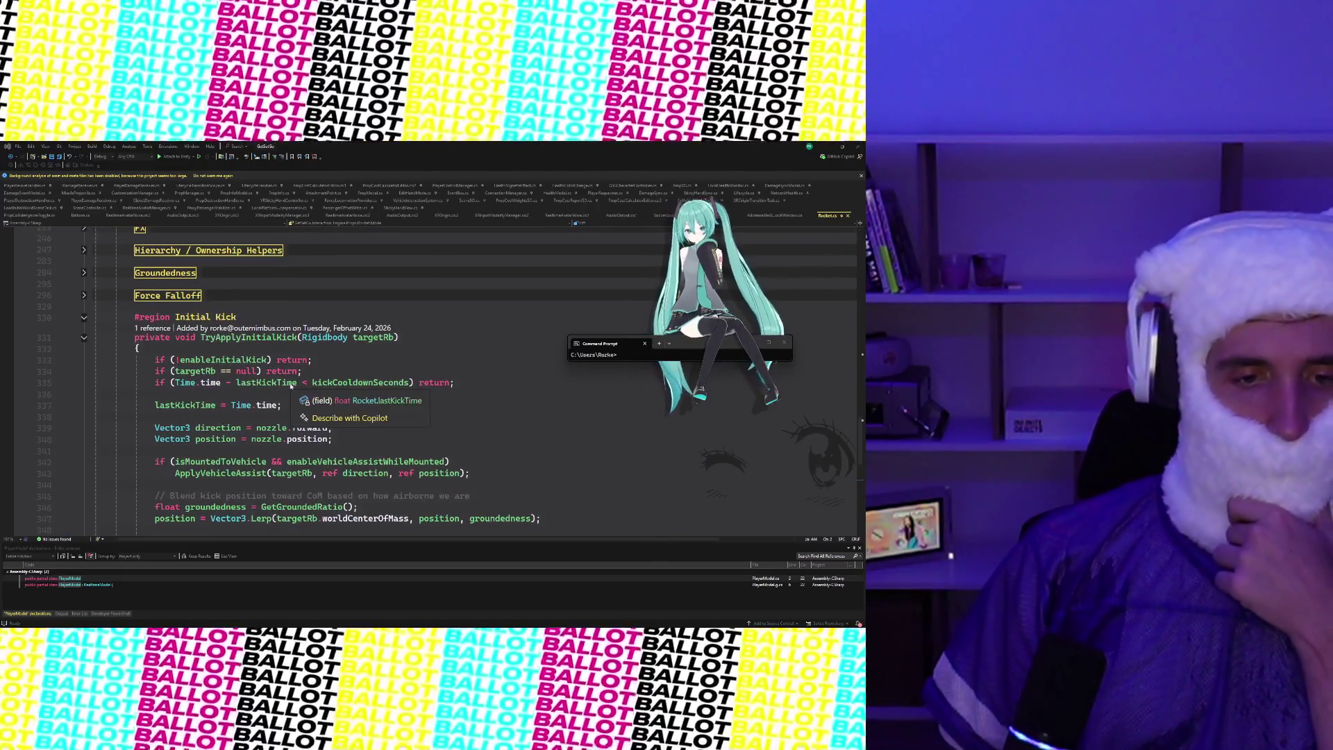
{"action": "scroll", "coordinate": [291, 386], "scroll_direction": "down", "scroll_amount": 1}
{"action": "scroll", "coordinate": [596, 426], "scroll_direction": "down", "scroll_amount": 2}
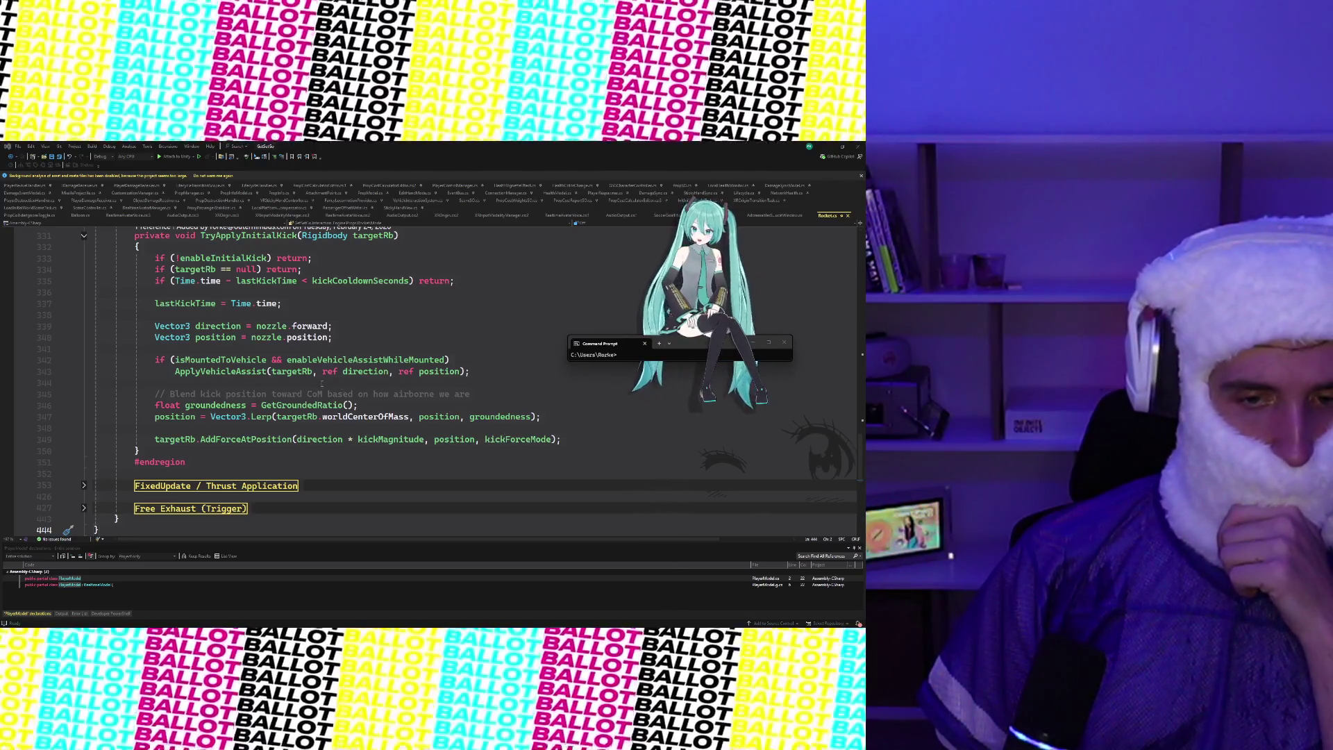
{"action": "mouse_move", "coordinate": [228, 372]}
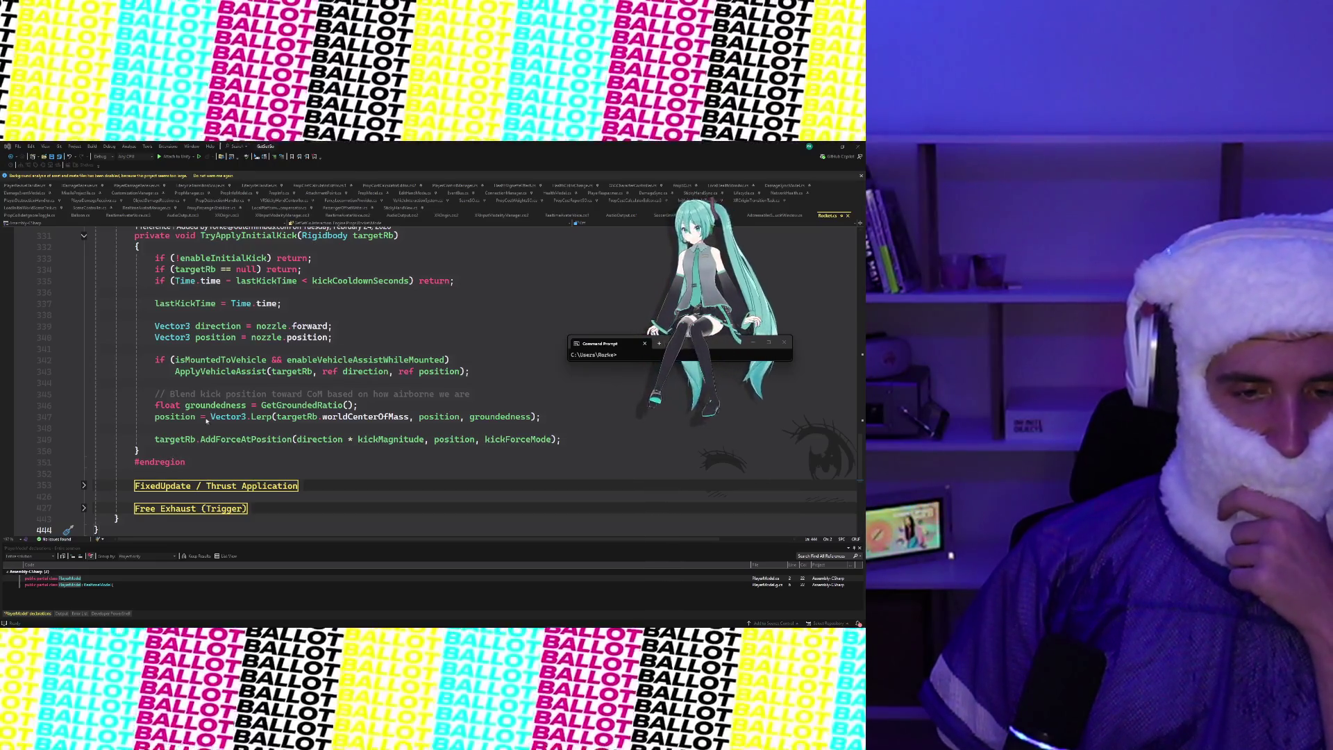
{"action": "mouse_move", "coordinate": [222, 403]}
{"action": "mouse_move", "coordinate": [317, 410]}
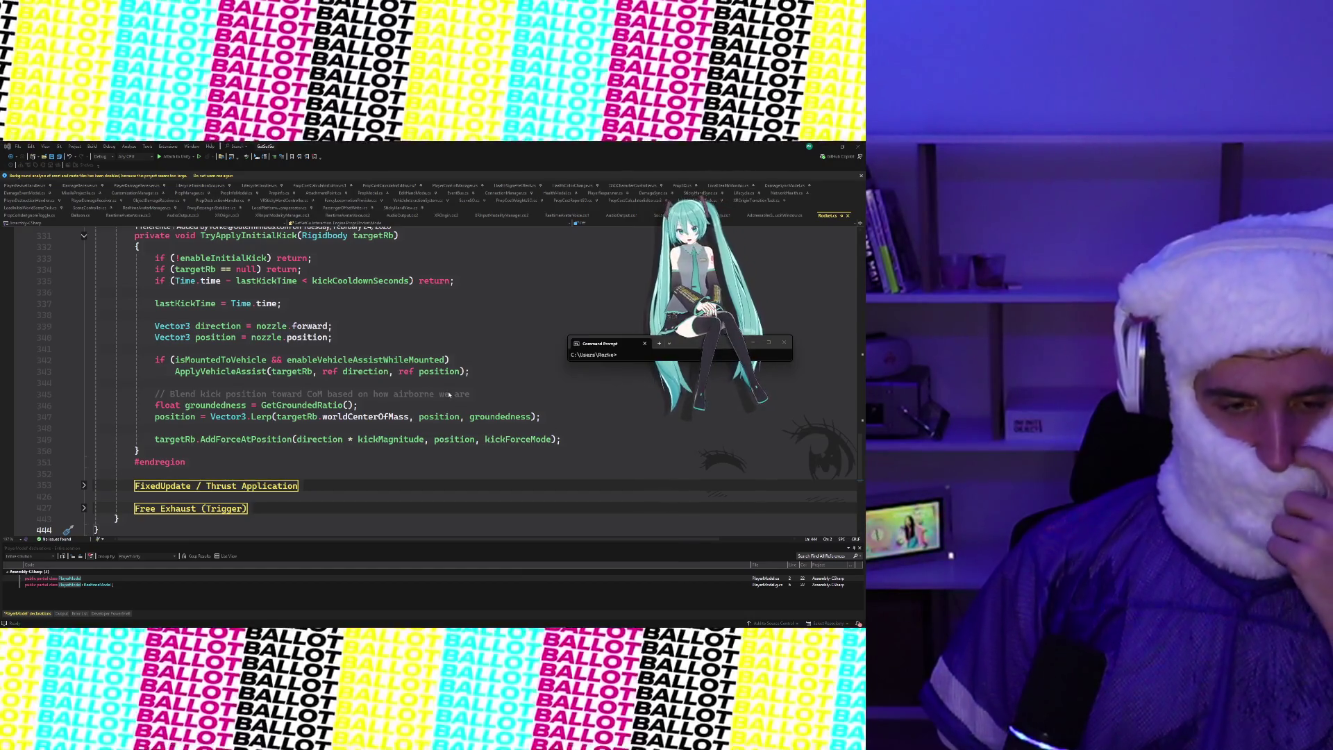
{"action": "scroll", "coordinate": [393, 421], "scroll_direction": "up", "scroll_amount": 6}
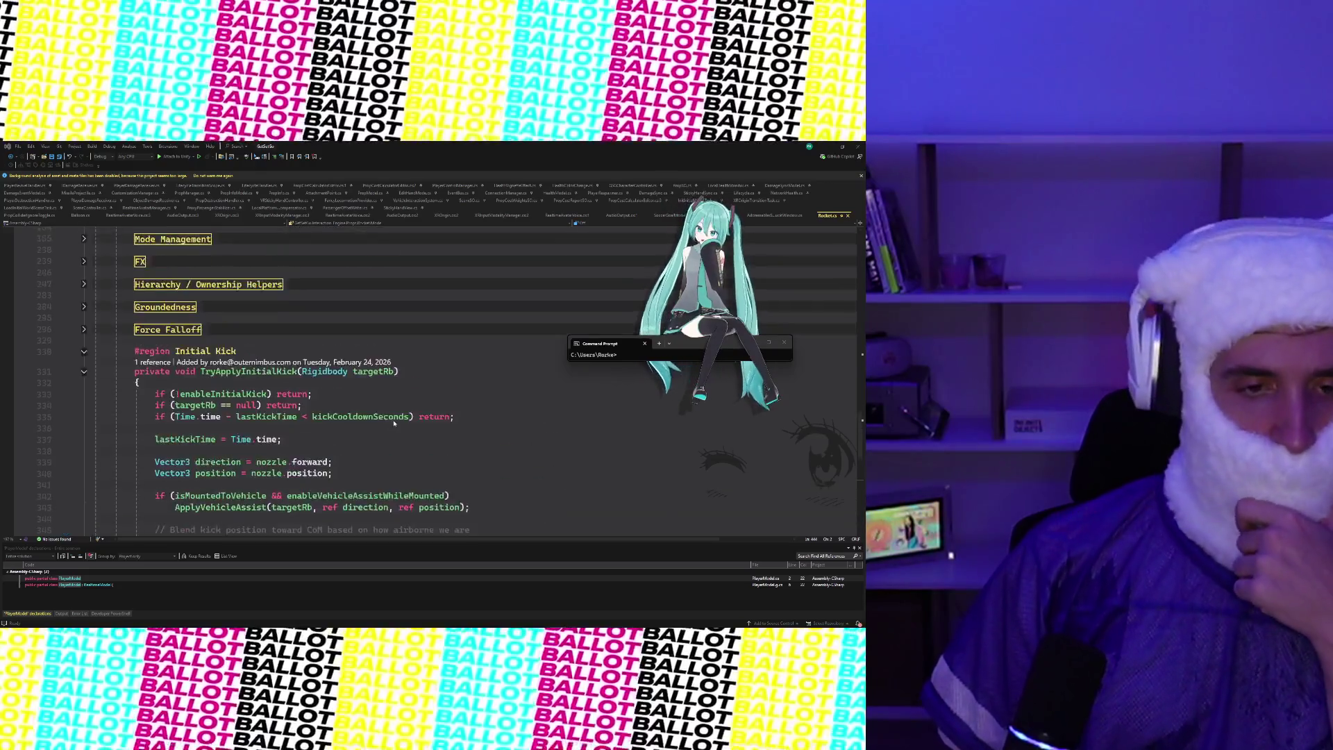
{"action": "scroll", "coordinate": [394, 421], "scroll_direction": "up", "scroll_amount": 1}
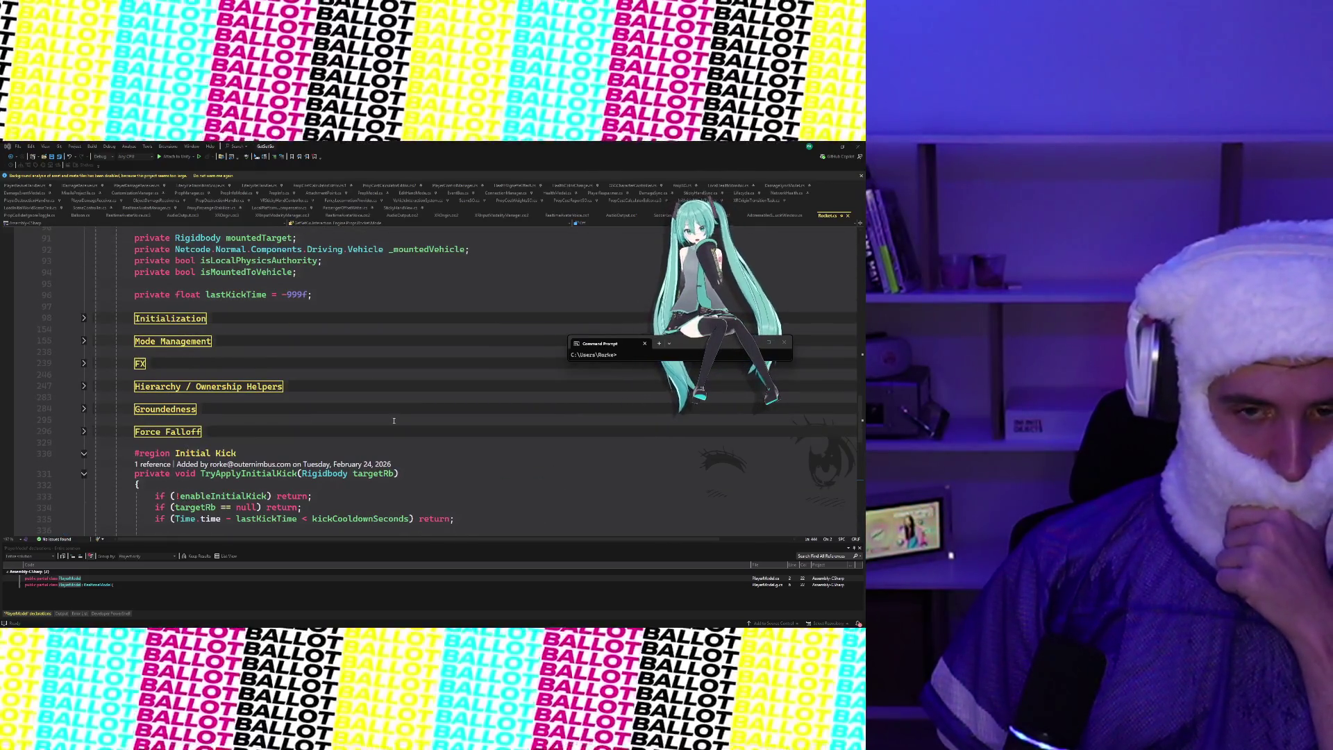
{"action": "scroll", "coordinate": [394, 421], "scroll_direction": "down", "scroll_amount": 5}
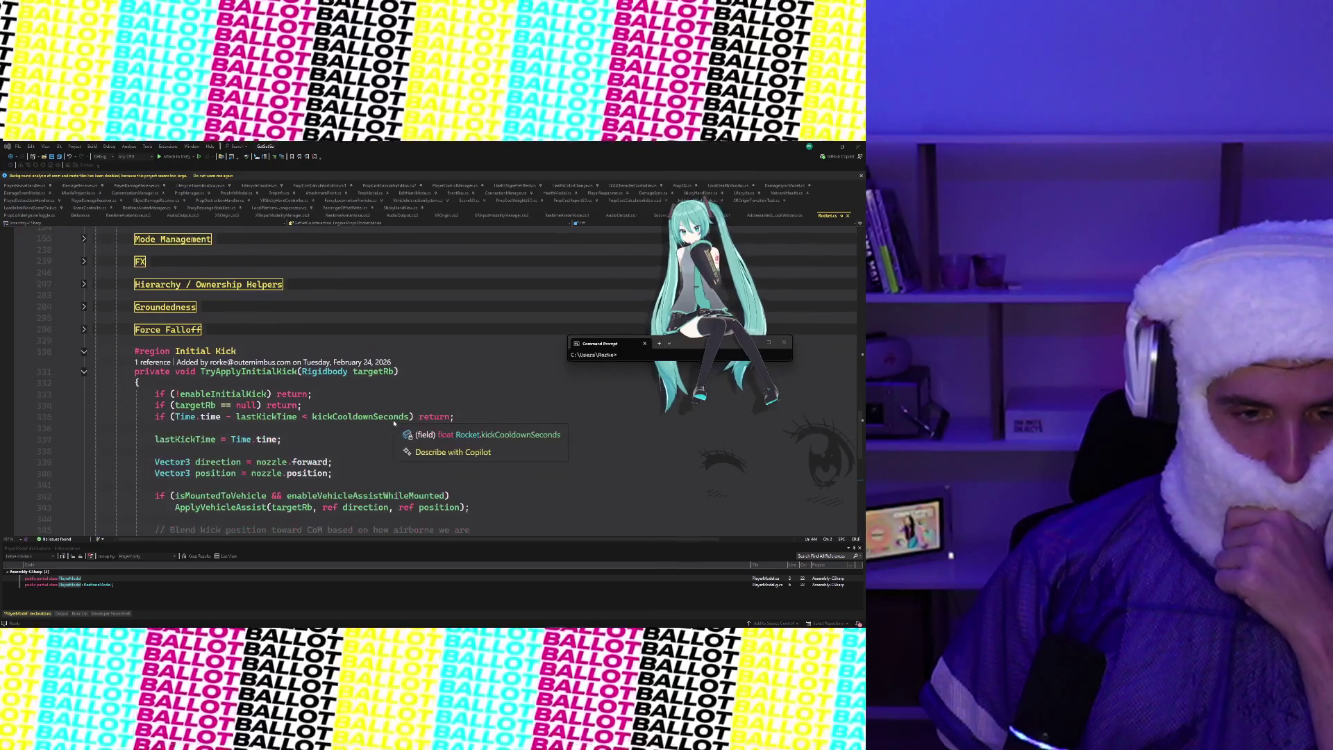
{"action": "scroll", "coordinate": [394, 421], "scroll_direction": "down", "scroll_amount": 6}
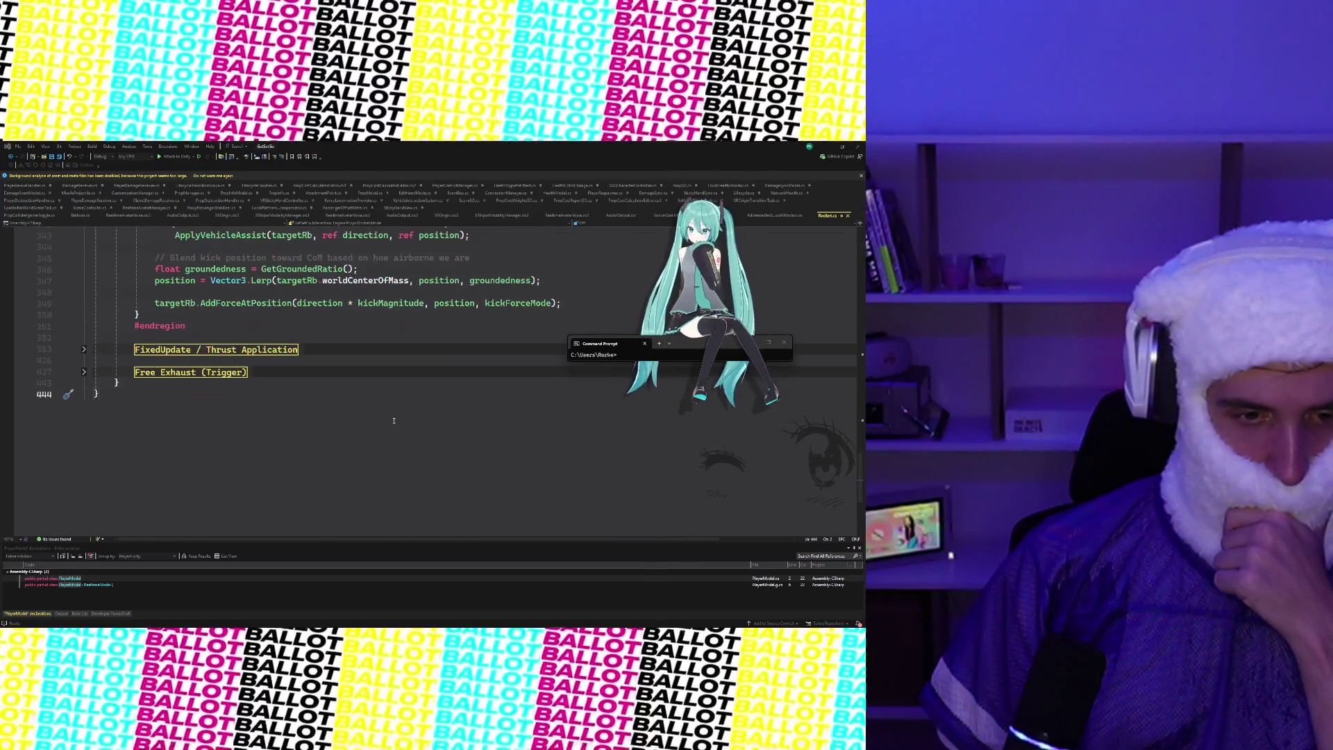
{"action": "scroll", "coordinate": [394, 421], "scroll_direction": "up", "scroll_amount": 5}
{"action": "scroll", "coordinate": [394, 420], "scroll_direction": "up", "scroll_amount": 12}
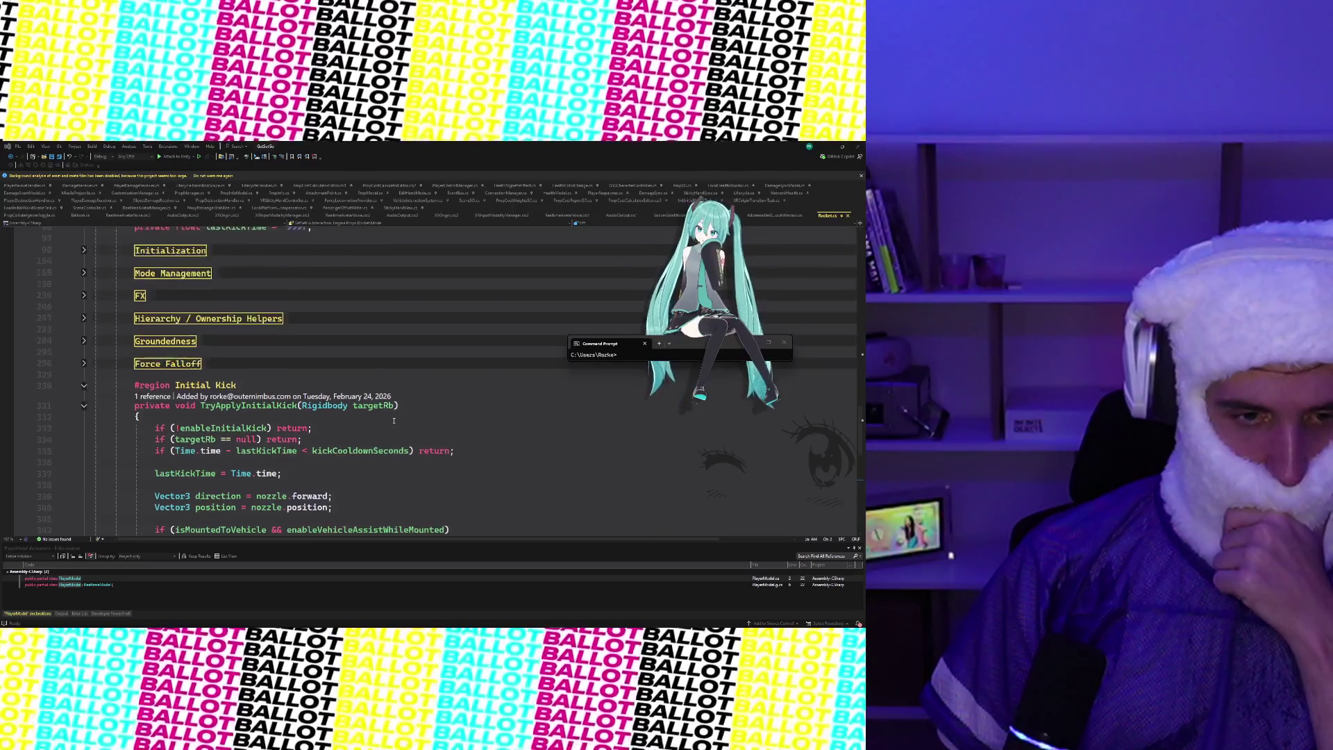
{"action": "scroll", "coordinate": [394, 421], "scroll_direction": "down", "scroll_amount": 2}
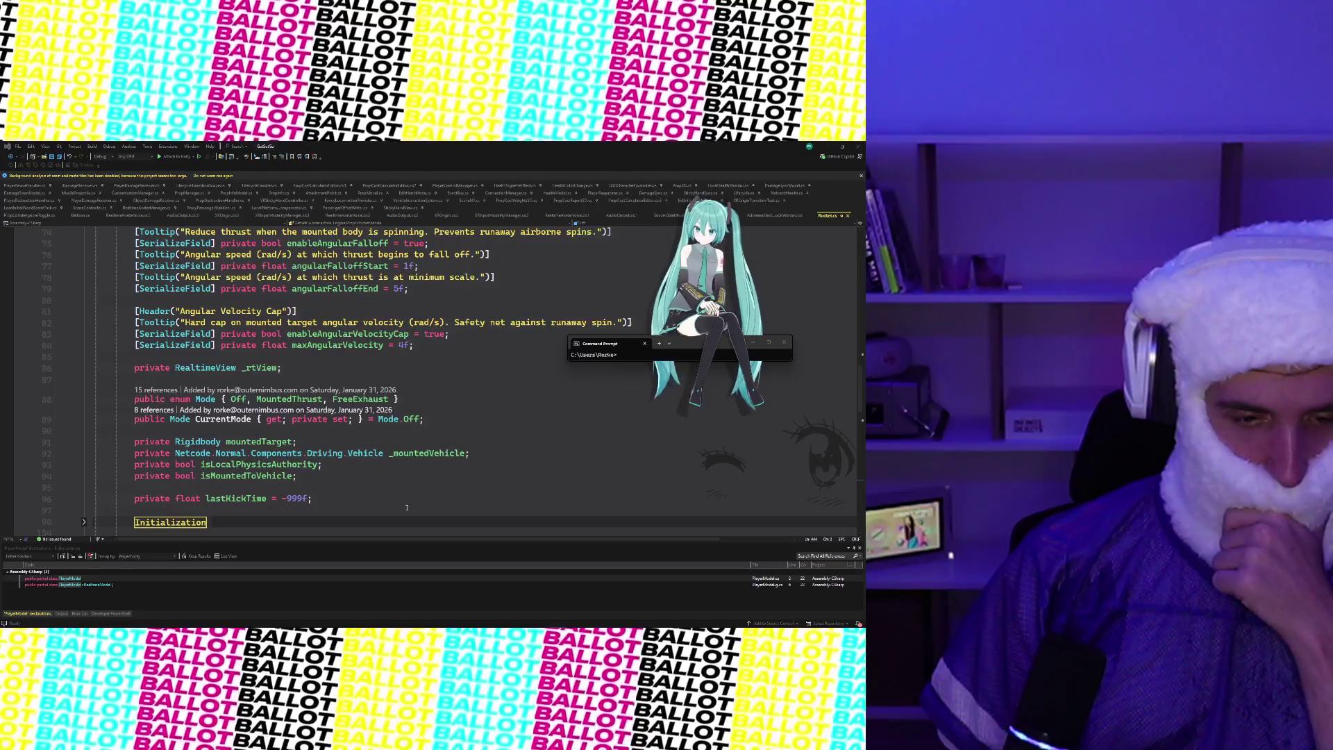
{"action": "scroll", "coordinate": [407, 507], "scroll_direction": "down", "scroll_amount": 10}
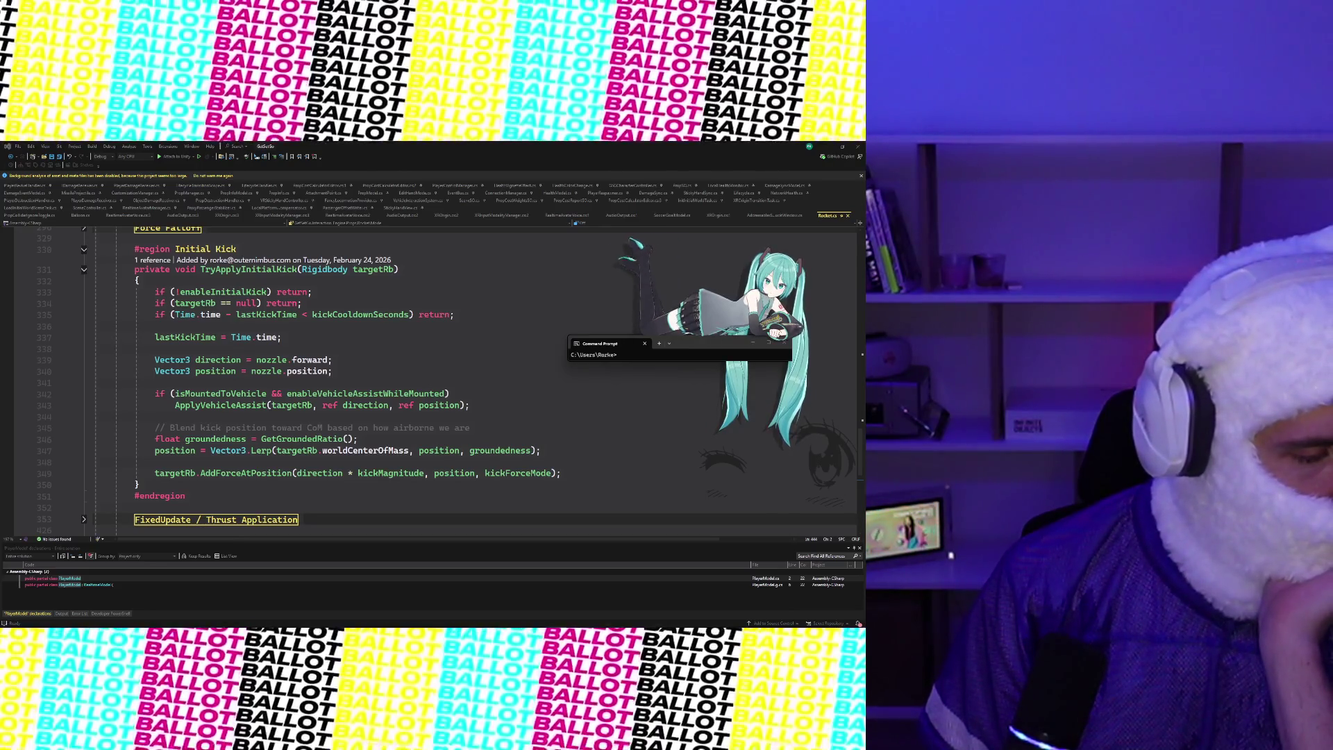
Replace TryApplyInitialKick's body with the version that clamps spin to maxAngularVelocity
{"action": "scroll", "coordinate": [102, 459], "scroll_direction": "down", "scroll_amount": 2}
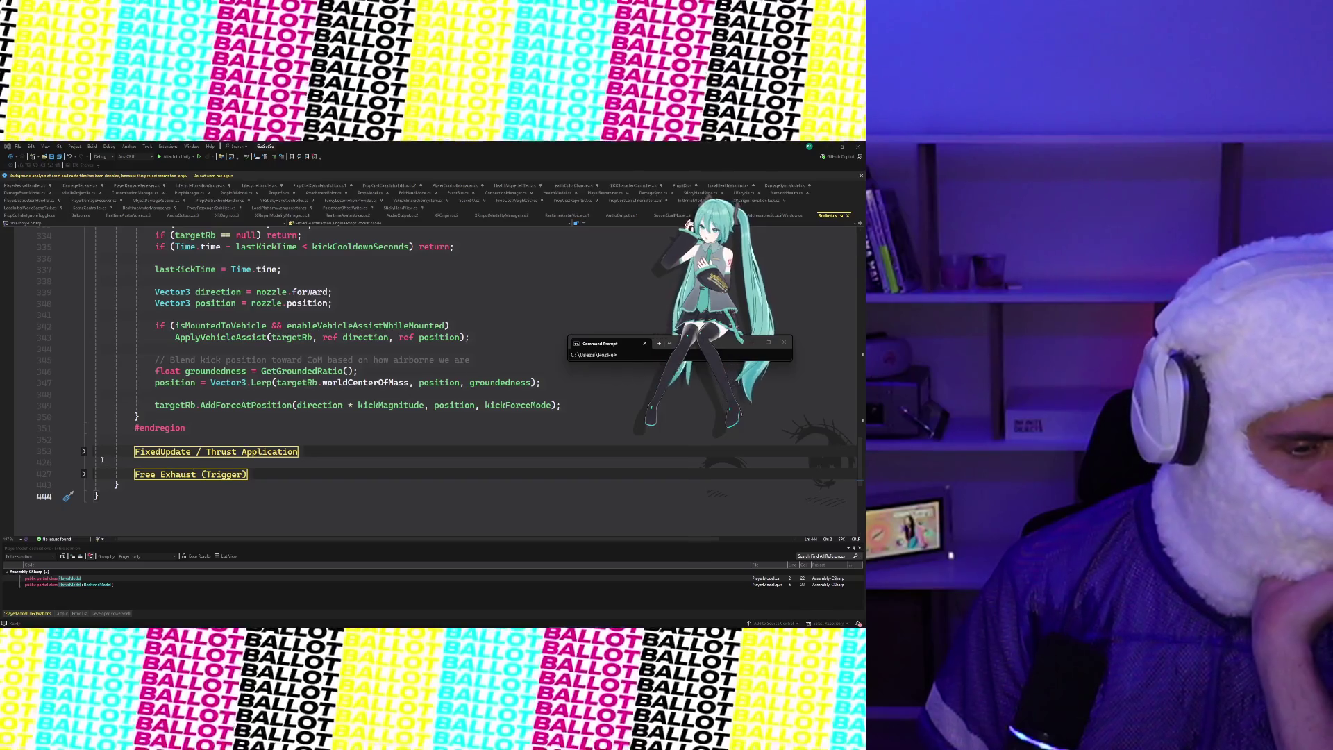
{"action": "left_click", "coordinate": [84, 452]}
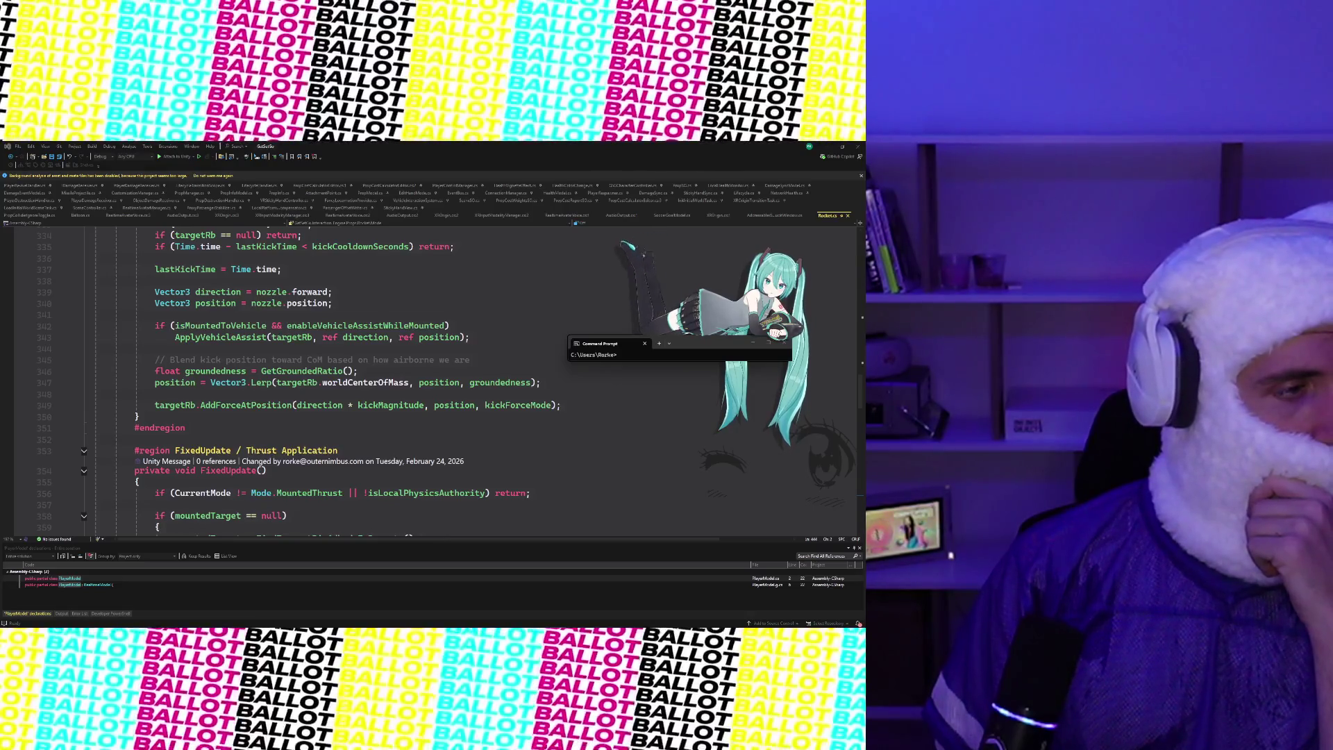
{"action": "scroll", "coordinate": [363, 468], "scroll_direction": "up", "scroll_amount": 2}
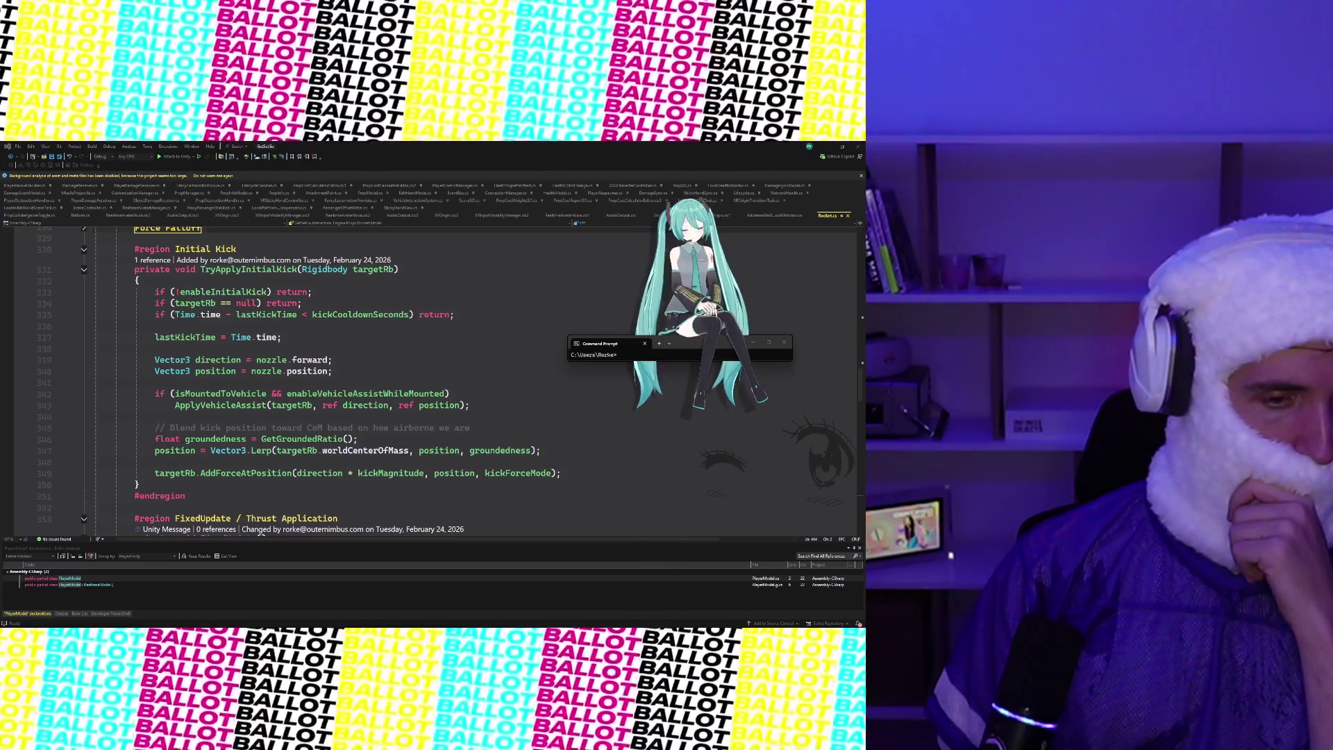
{"action": "mouse_move", "coordinate": [176, 452]}
{"action": "left_mouse_down"}
{"action": "mouse_move", "coordinate": [136, 279]}
{"action": "mouse_move", "coordinate": [194, 485]}
{"action": "left_mouse_up"}
{"action": "key", "text": "ctrl+v"}
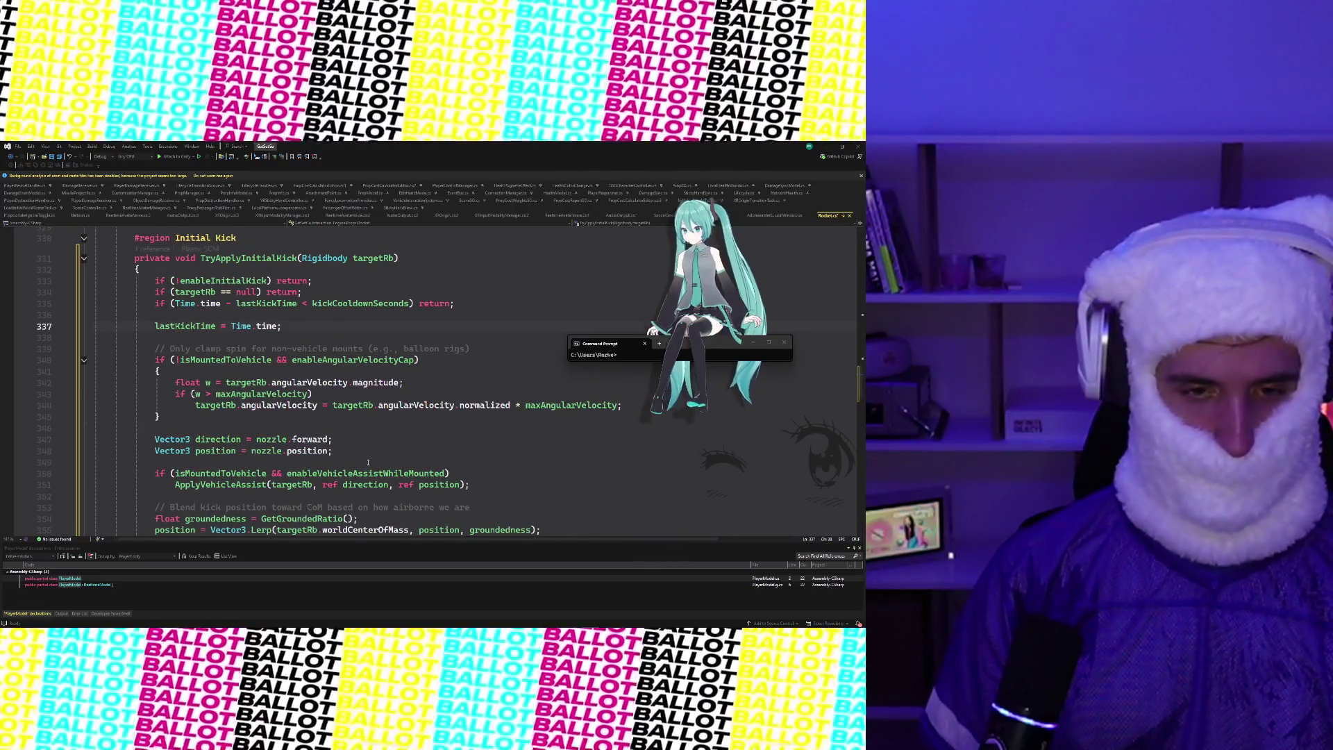
Save Rocket.cs with the pasted angular velocity clamp
{"action": "scroll", "coordinate": [416, 404], "scroll_direction": "down", "scroll_amount": 1}
{"action": "left_click", "coordinate": [415, 404]}
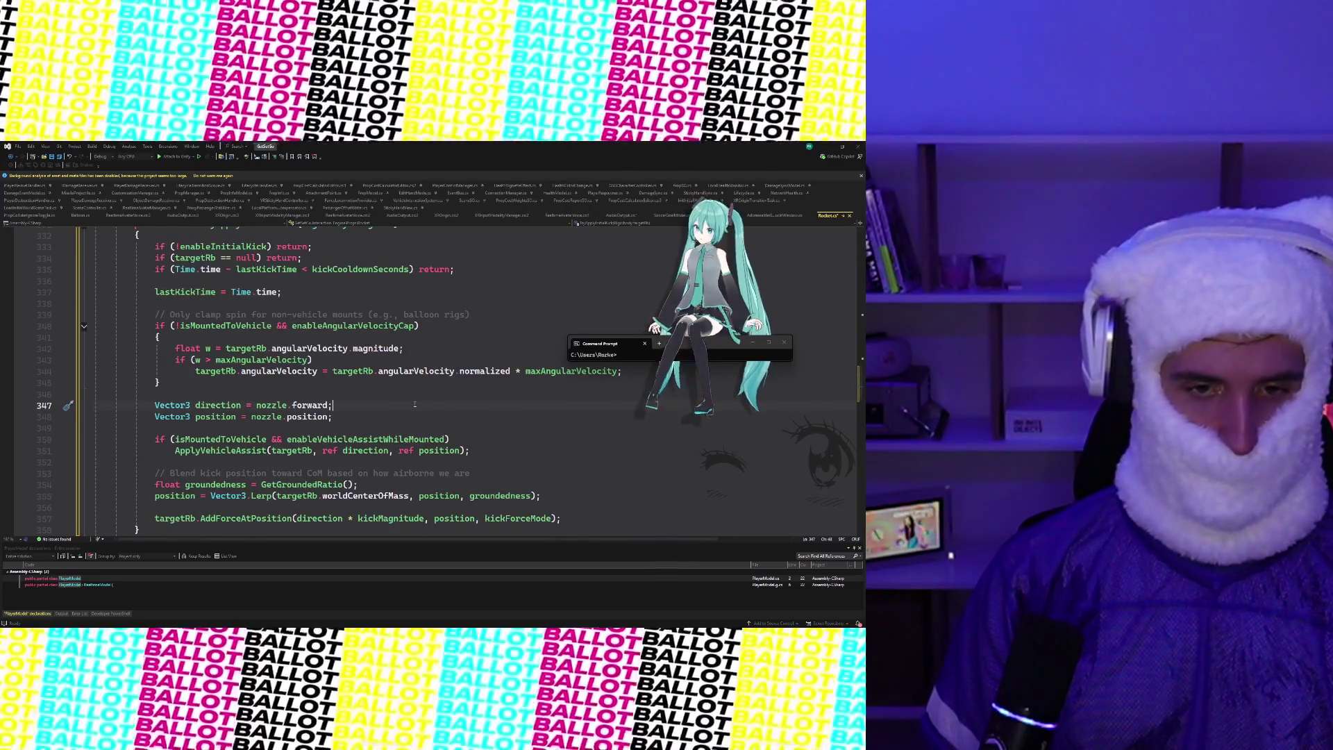
{"action": "key", "text": "ctrl+s"}
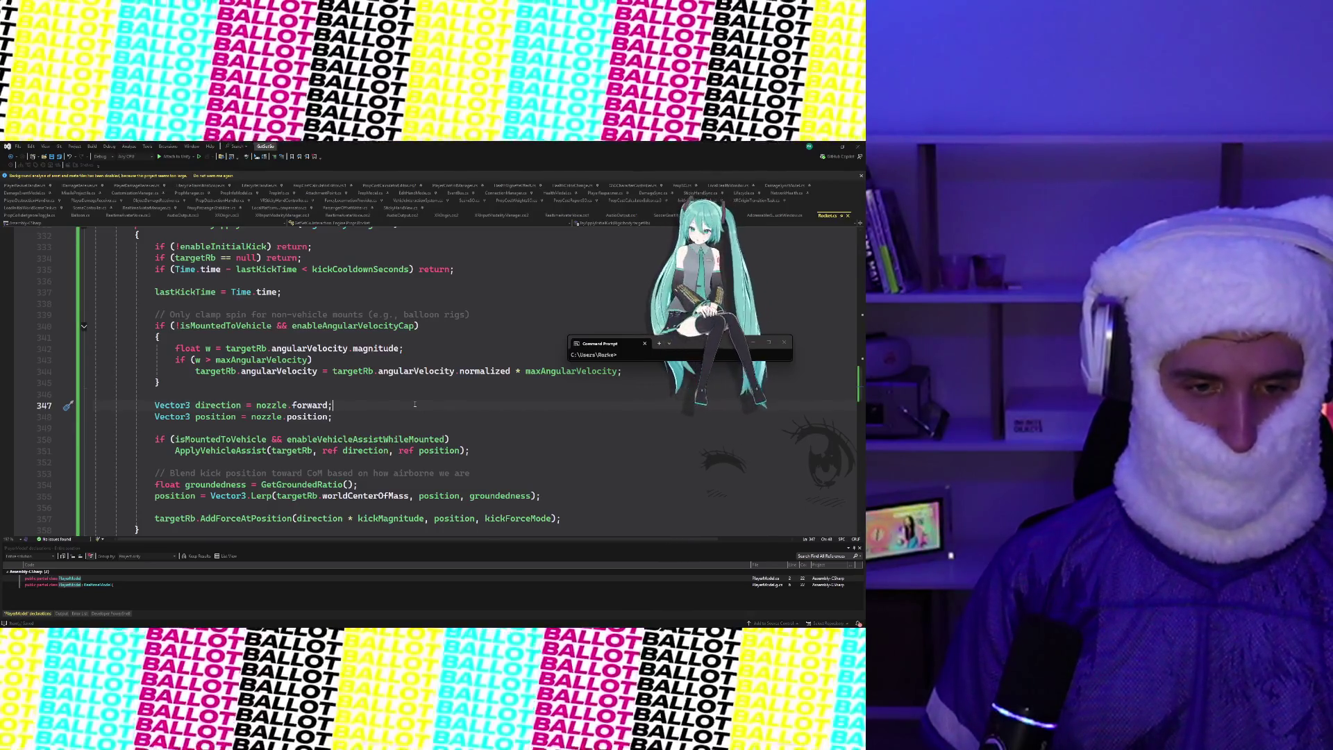
Review the clamp and vehicle-assist code in TryApplyInitialKick
{"action": "scroll", "coordinate": [417, 404], "scroll_direction": "down", "scroll_amount": 2}
{"action": "scroll", "coordinate": [467, 402], "scroll_direction": "up", "scroll_amount": 4}
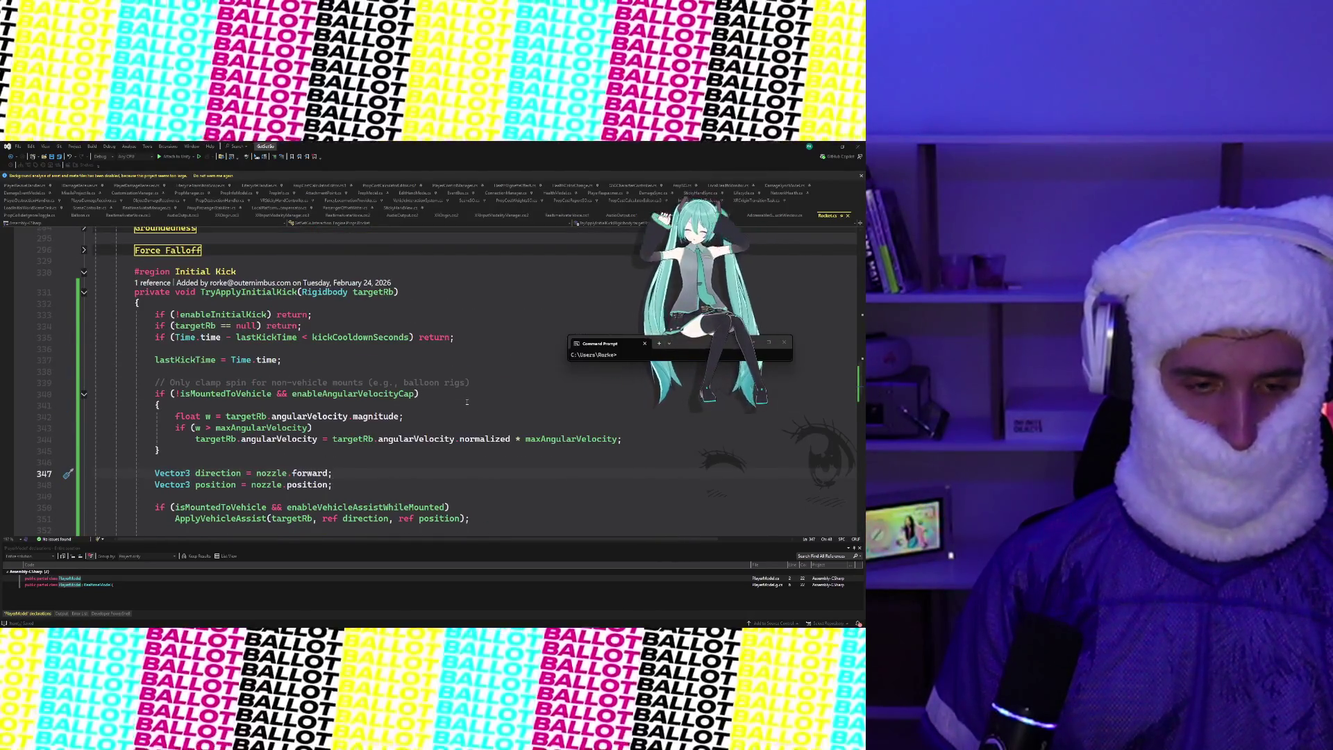
{"action": "scroll", "coordinate": [467, 402], "scroll_direction": "down", "scroll_amount": 2}
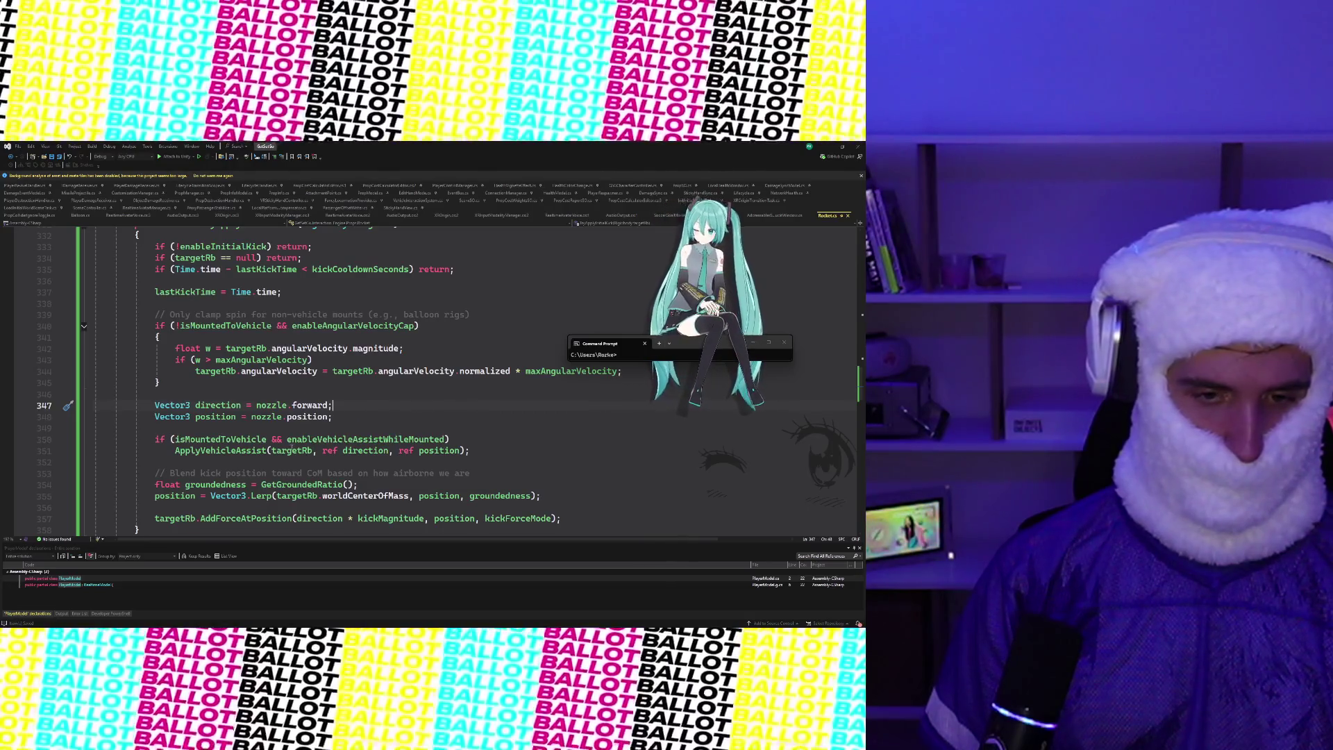
{"action": "mouse_move", "coordinate": [292, 452]}
{"action": "mouse_move", "coordinate": [421, 452]}
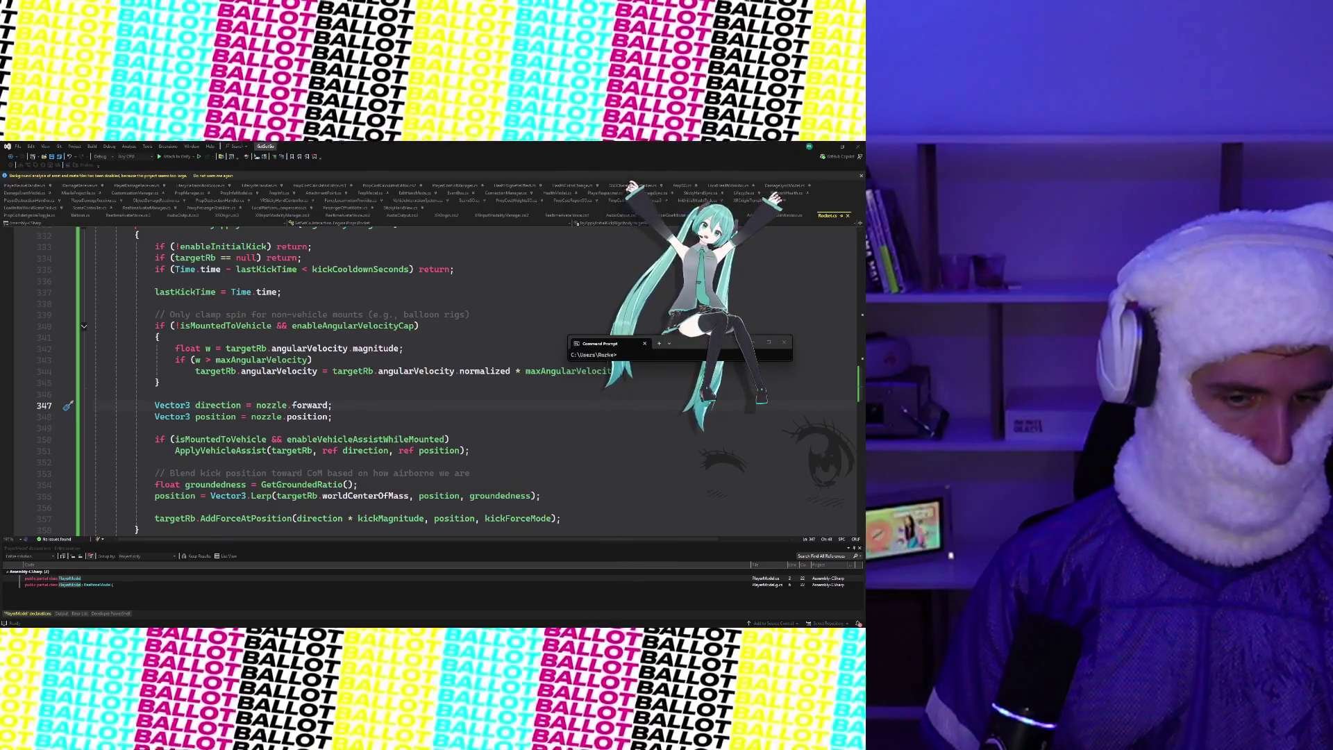
{"action": "scroll", "coordinate": [179, 528], "scroll_direction": "down", "scroll_amount": 1}
{"action": "mouse_move", "coordinate": [229, 417]}
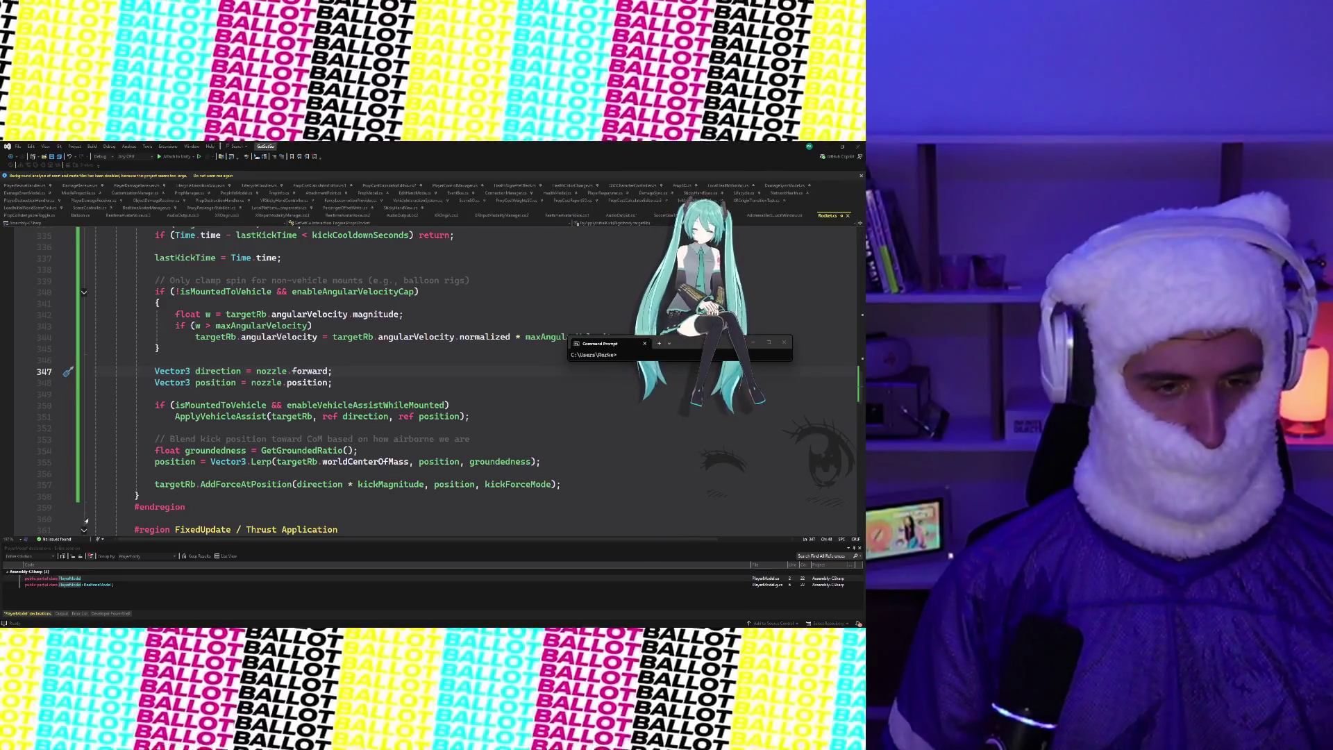
{"action": "left_click", "coordinate": [158, 291]}
Check the clamp block and maxAngularVelocity in lines 340–351, then switch to Unity
{"action": "mouse_move", "coordinate": [159, 292]}
{"action": "left_mouse_down"}
{"action": "mouse_move", "coordinate": [400, 417]}
{"action": "mouse_move", "coordinate": [468, 417]}
{"action": "left_mouse_up"}
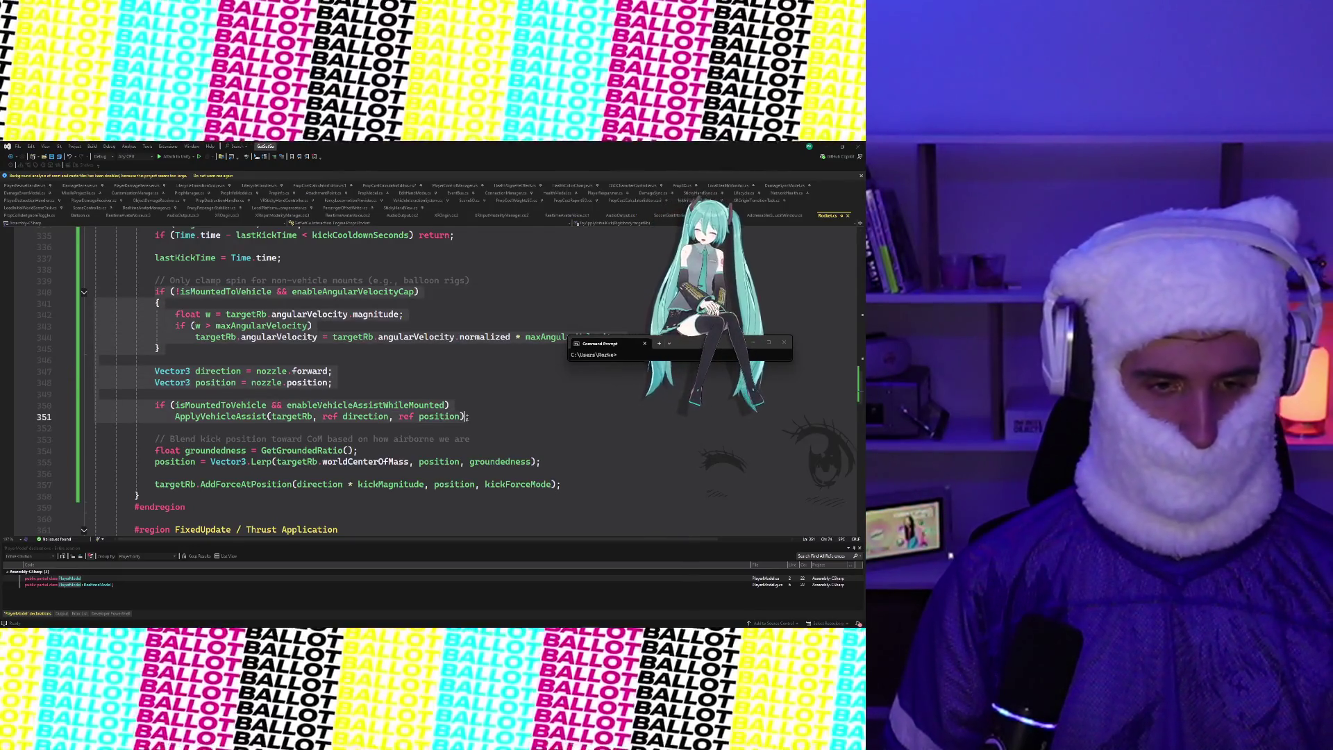
{"action": "key", "text": "Right"}
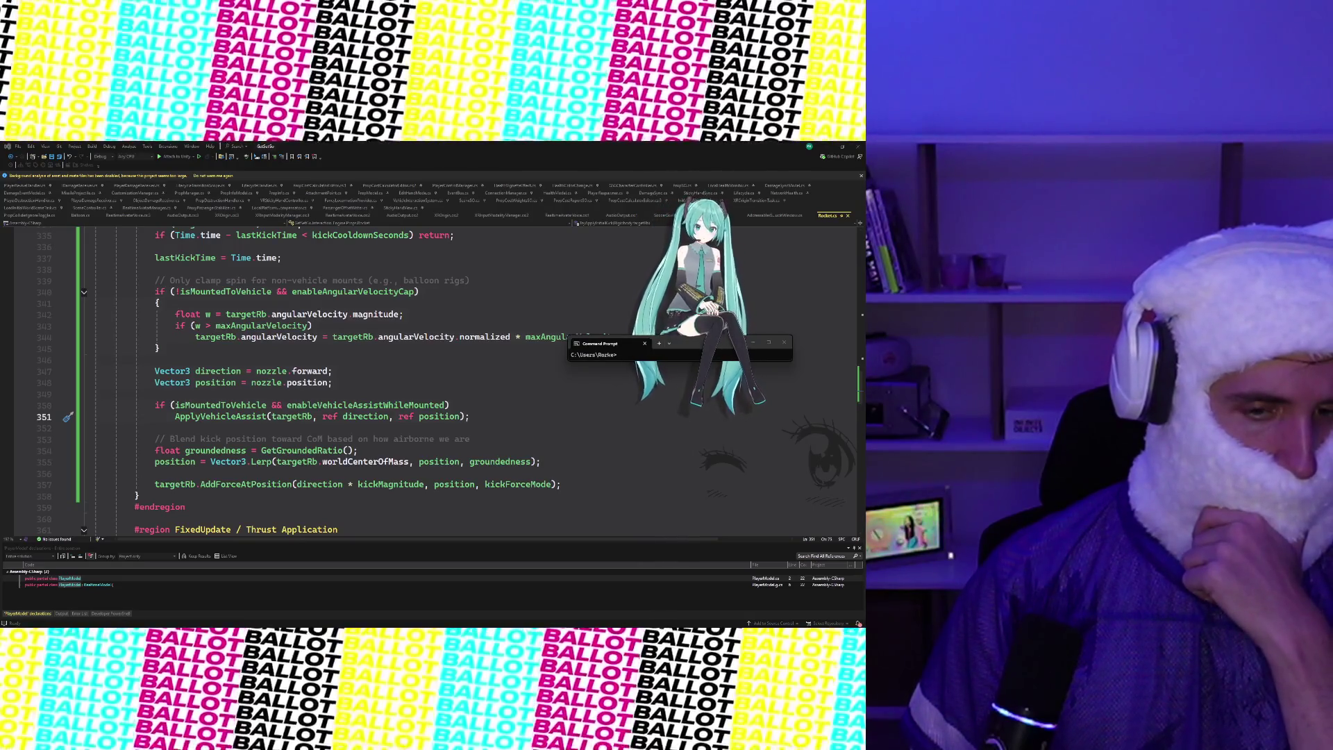
{"action": "left_click", "coordinate": [175, 348]}
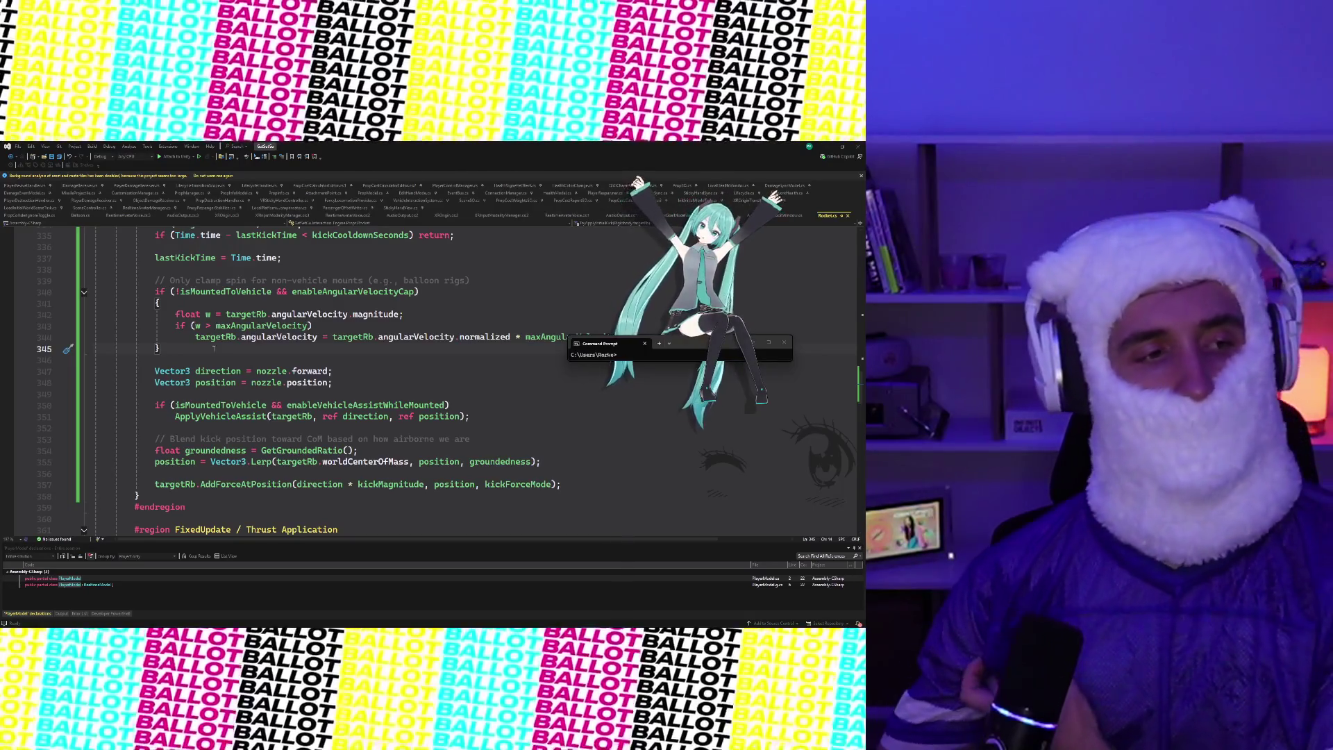
{"action": "mouse_move", "coordinate": [255, 326]}
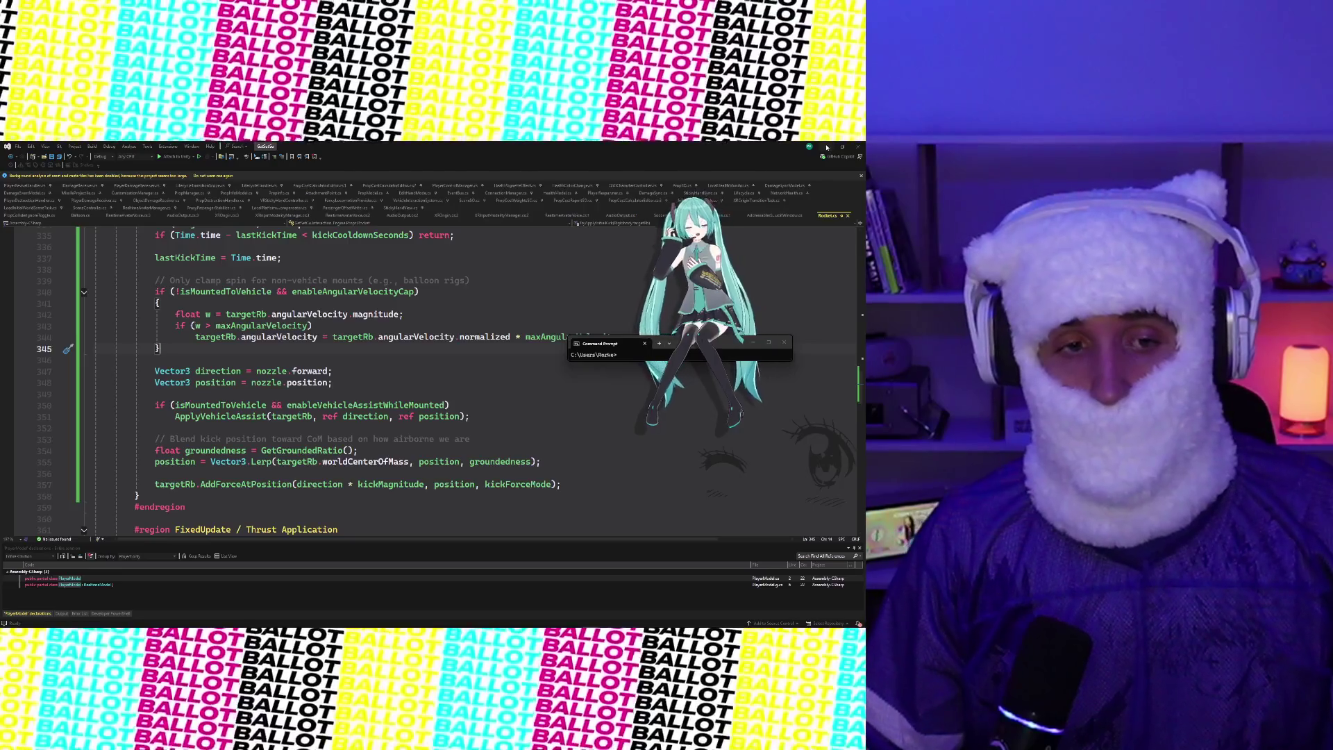
{"action": "key", "text": "alt+Tab"}
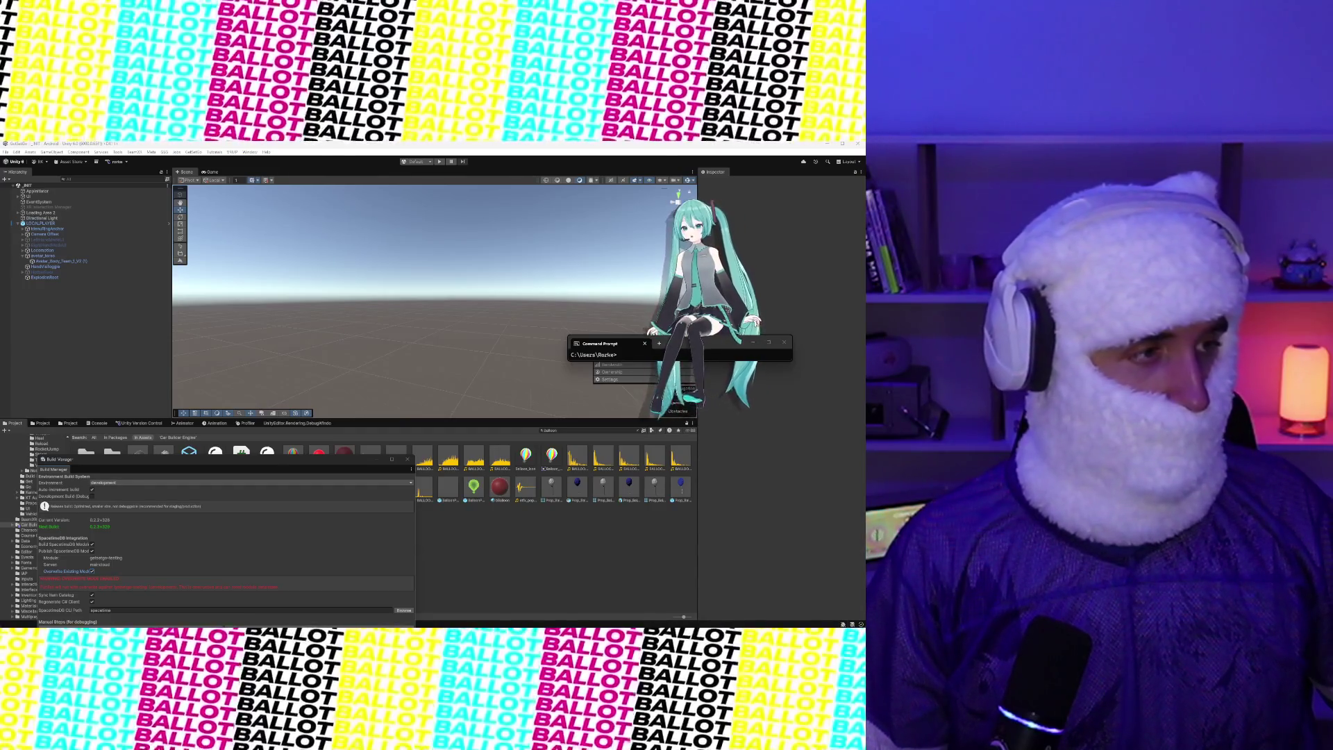
Show pending version-control changes with Build Manager over the scene, and check them all in
{"action": "left_click", "coordinate": [139, 423]}
{"action": "mouse_move", "coordinate": [149, 466]}
{"action": "left_mouse_down"}
{"action": "mouse_move", "coordinate": [362, 316]}
{"action": "mouse_move", "coordinate": [357, 191]}
{"action": "mouse_move", "coordinate": [308, 191]}
{"action": "left_mouse_up"}
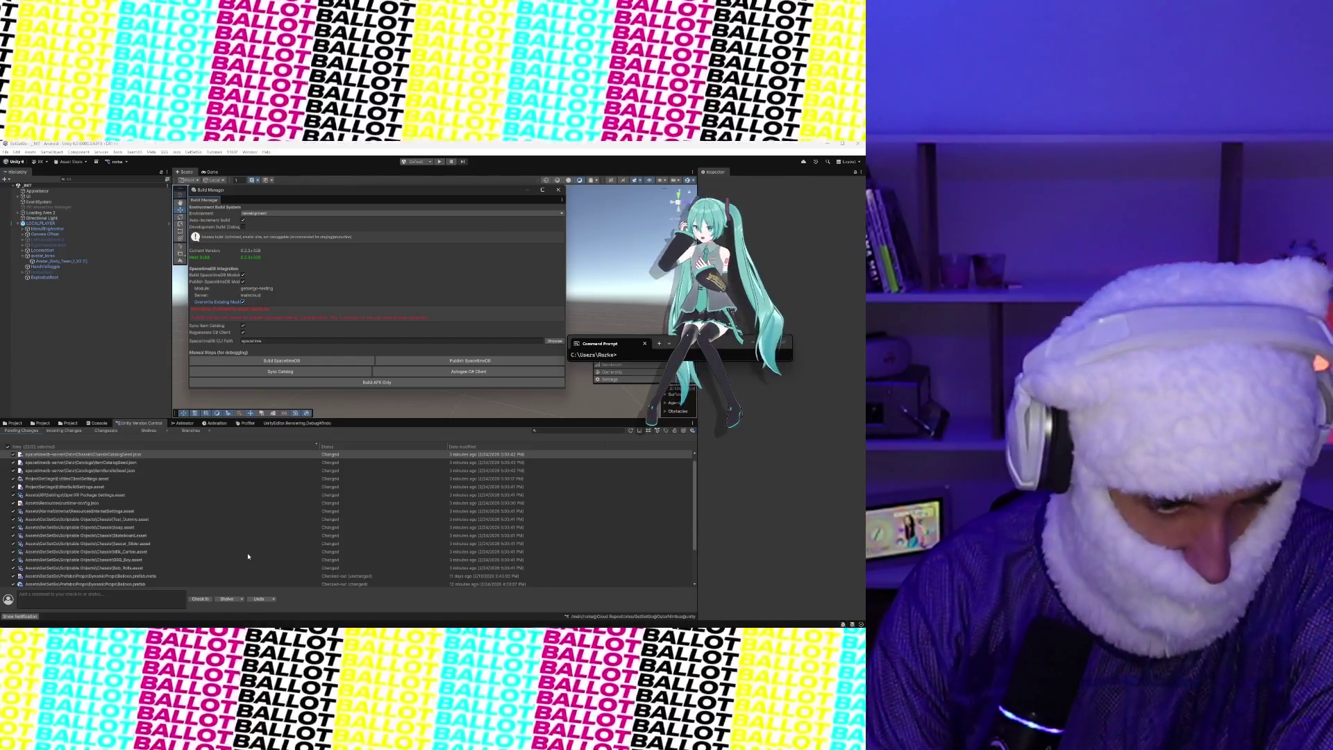
{"action": "left_click", "coordinate": [207, 599]}
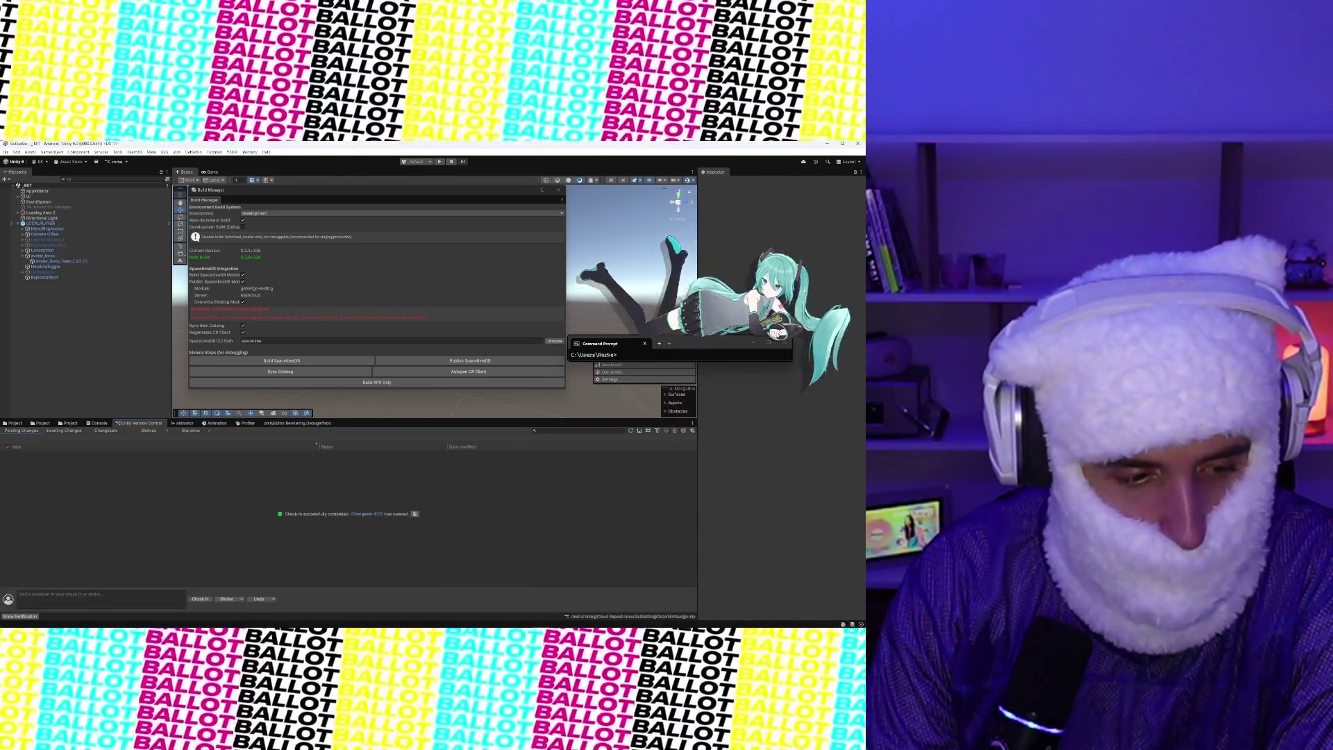
Return to the Project tab's asset browser
{"action": "left_click", "coordinate": [15, 423]}
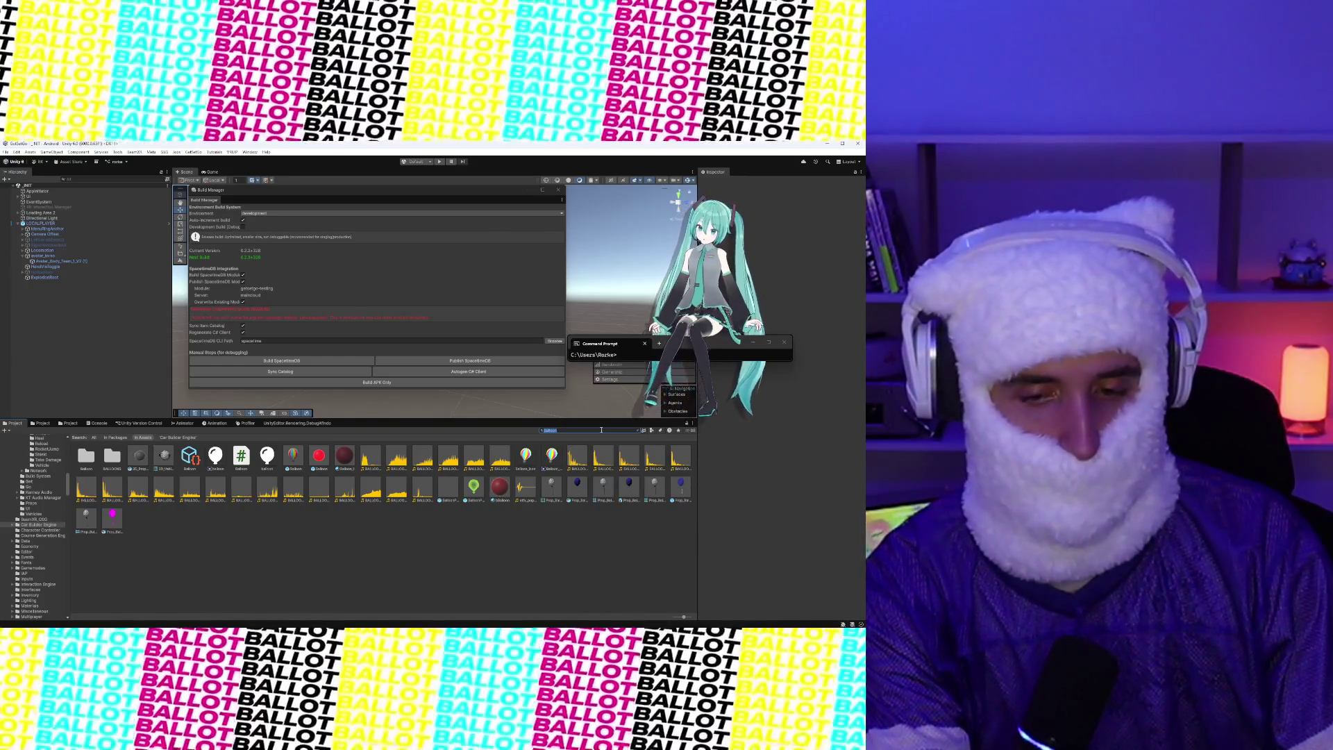
Search the Project for 'Season Slider' and select the Saucer_Slider asset
{"action": "key", "text": "BackSpace"}
{"action": "key", "text": "BackSpace"}
{"action": "key", "text": "BackSpace"}
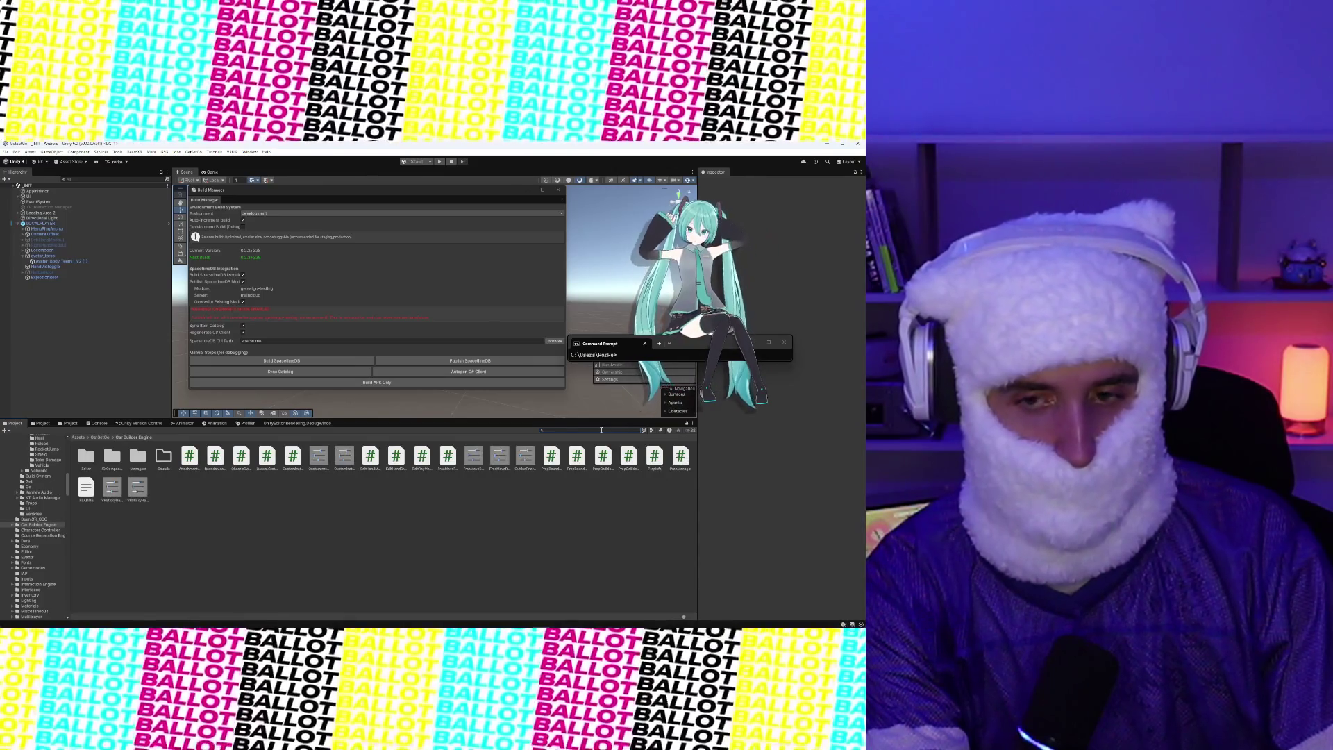
{"action": "type", "text": "Season Slider"}
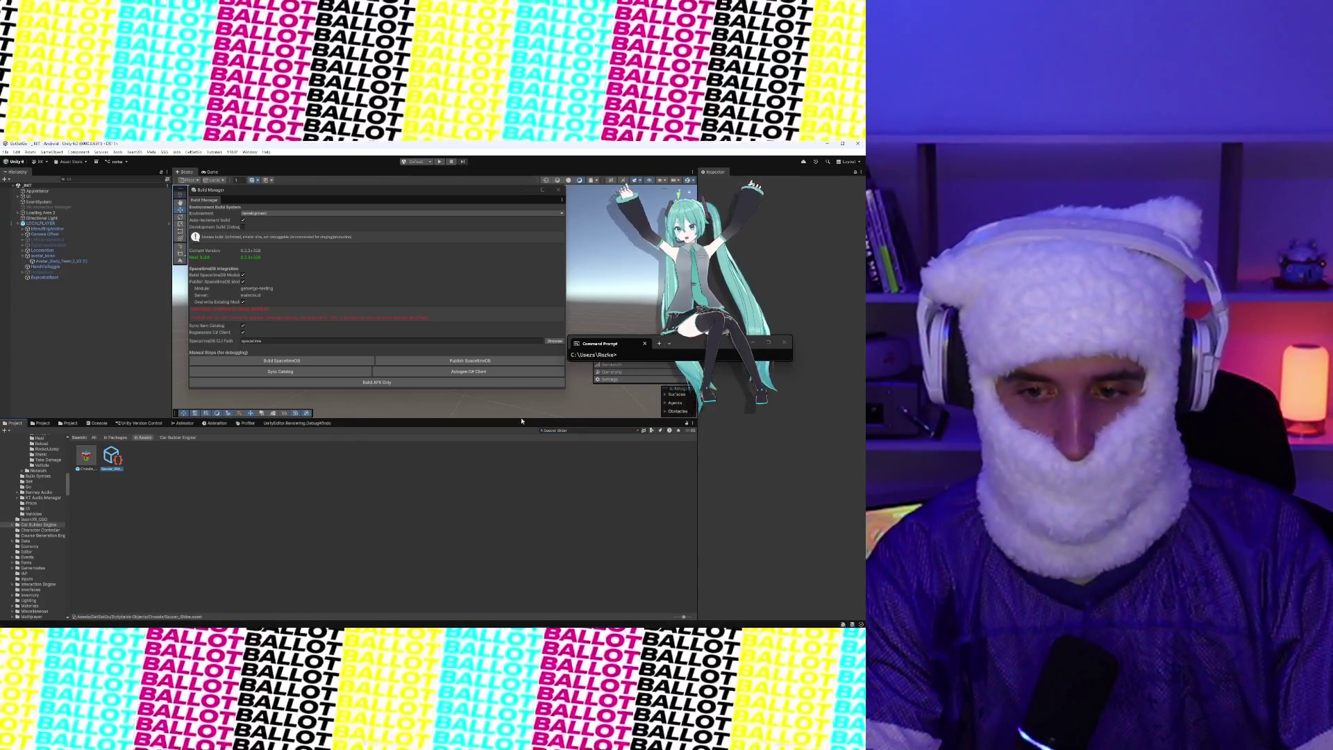
{"action": "left_click", "coordinate": [111, 456]}
{"action": "left_click_drag", "start_coordinate": [681, 348], "coordinate": [593, 385]}
Assign Chassis_Saucer_Slider as Saucer_Slider's Chassis Prefab and check in the change
{"action": "left_click", "coordinate": [86, 458]}
{"action": "left_click", "coordinate": [111, 463]}
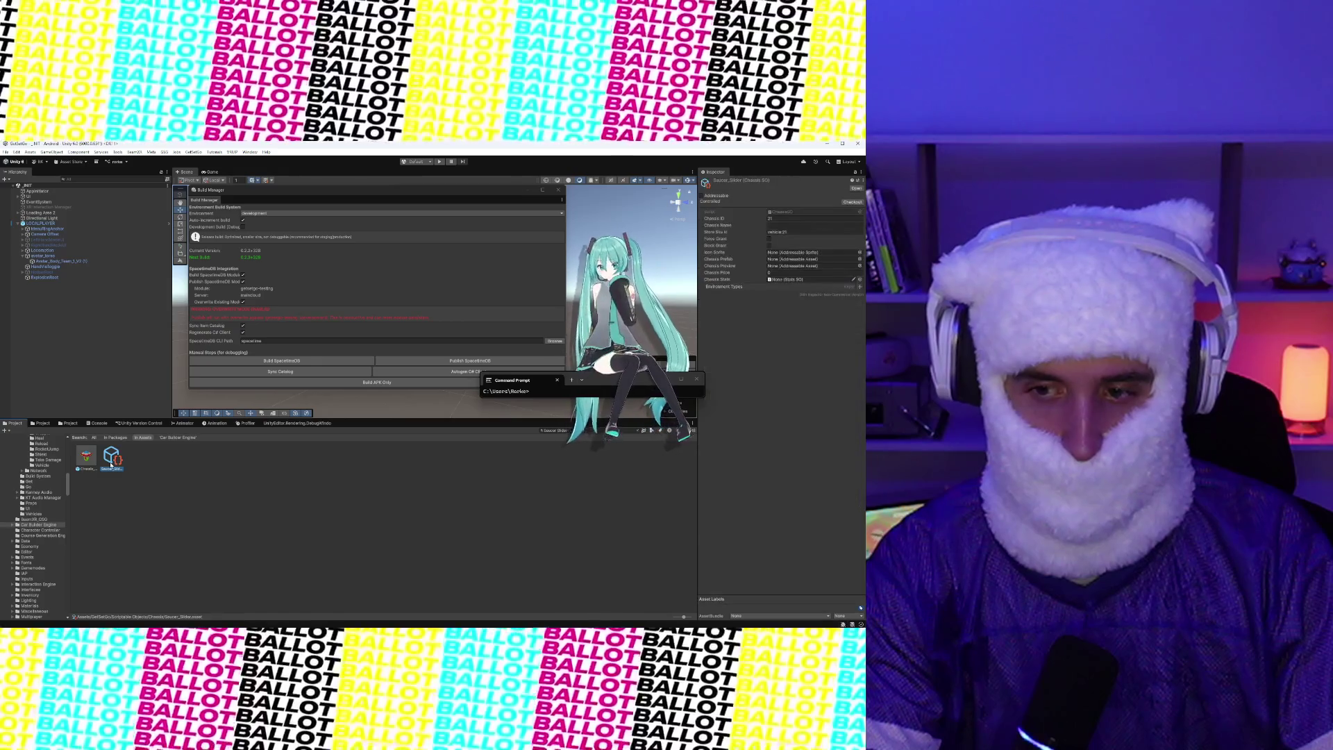
{"action": "mouse_move", "coordinate": [83, 464]}
{"action": "left_mouse_down"}
{"action": "mouse_move", "coordinate": [556, 313]}
{"action": "mouse_move", "coordinate": [813, 259]}
{"action": "left_mouse_up"}
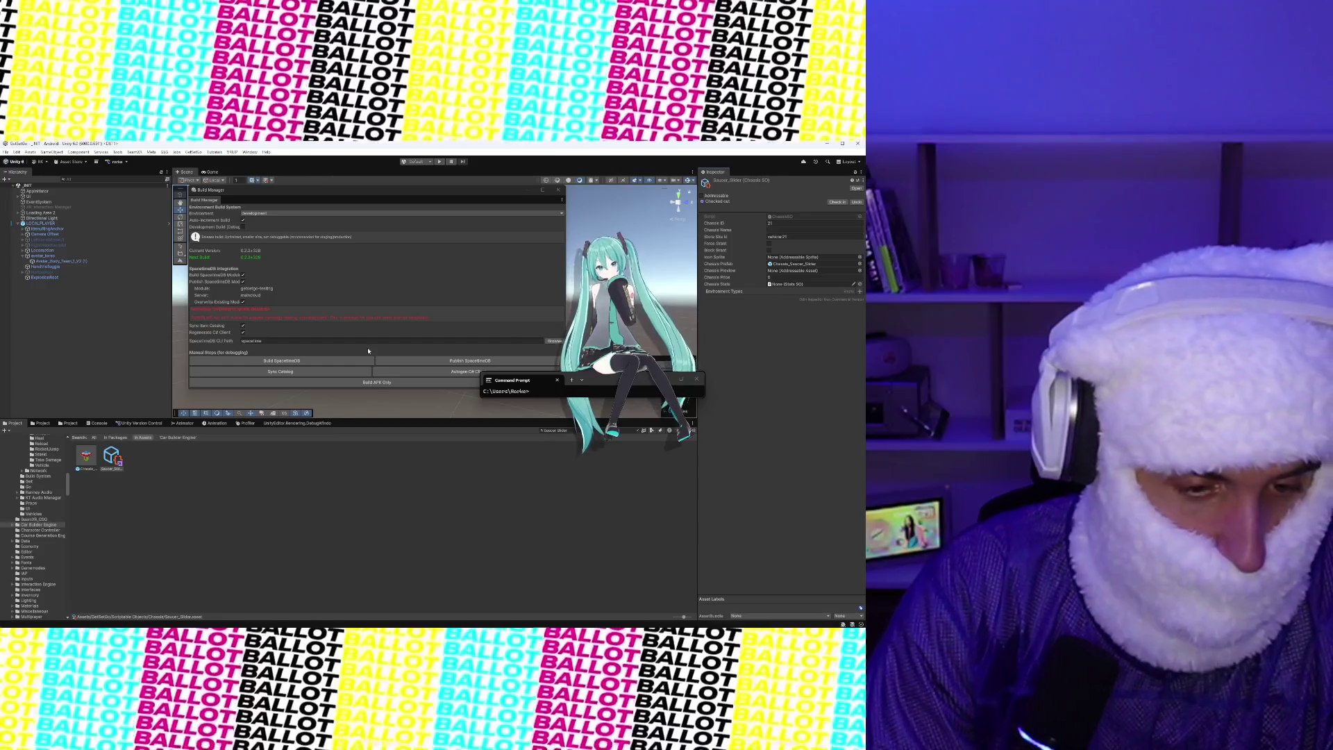
{"action": "left_click", "coordinate": [125, 425]}
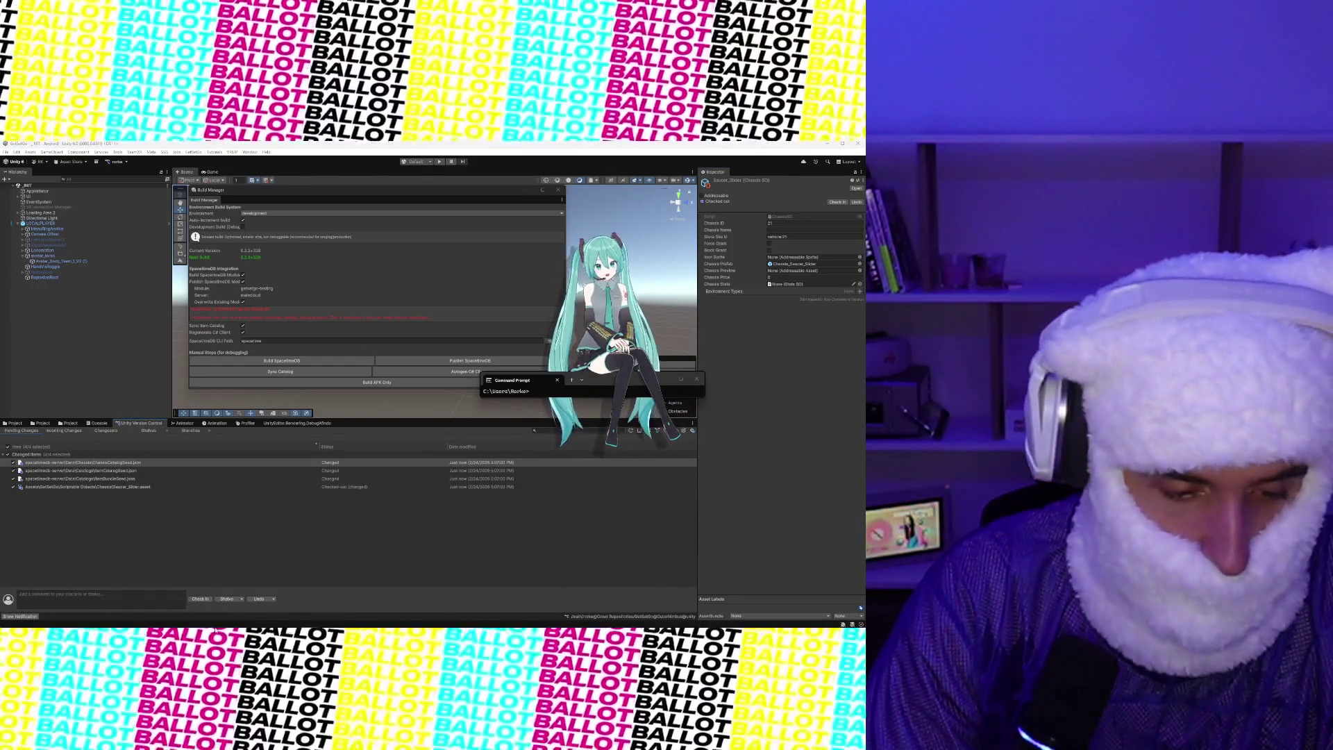
{"action": "left_click", "coordinate": [199, 599]}
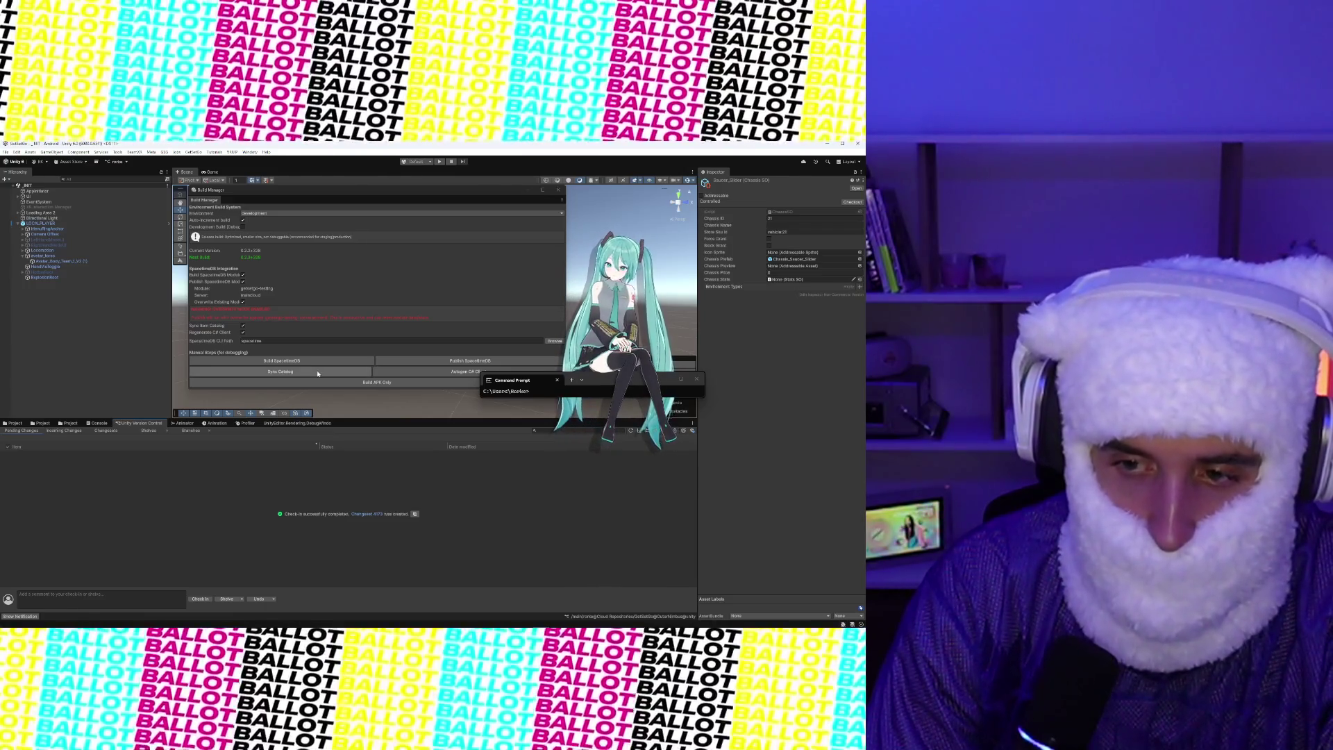
Set the Inspector's Chassis Name field to 'Saucer Slider'
{"action": "left_click", "coordinate": [784, 225]}
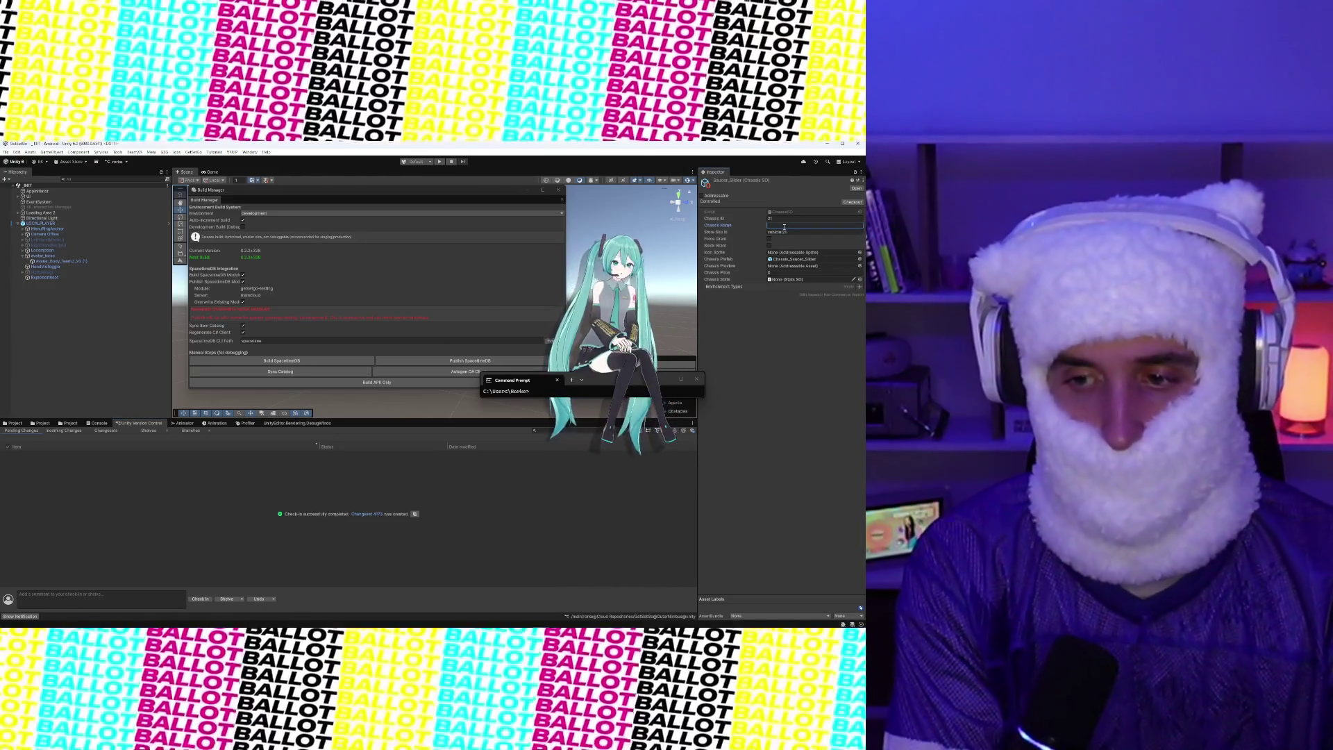
{"action": "type", "text": "Sauc"}
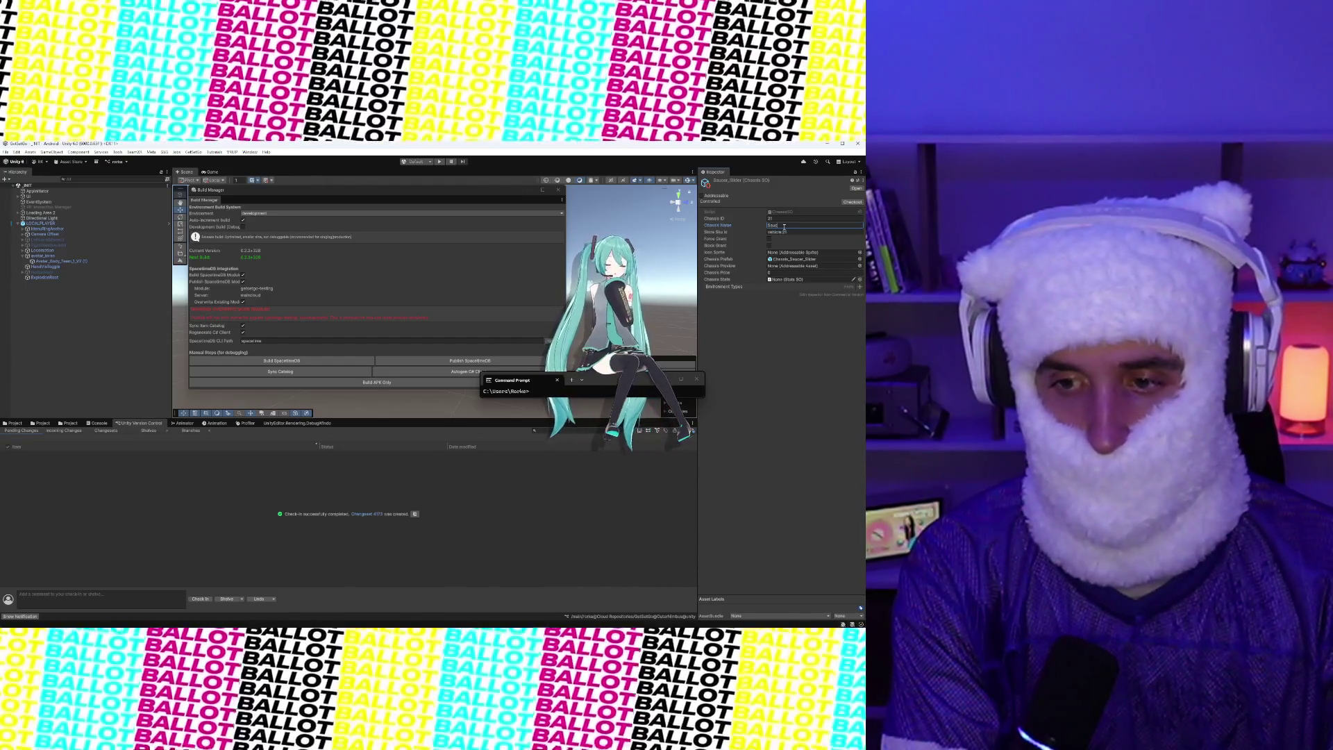
{"action": "type", "text": "er Slider"}
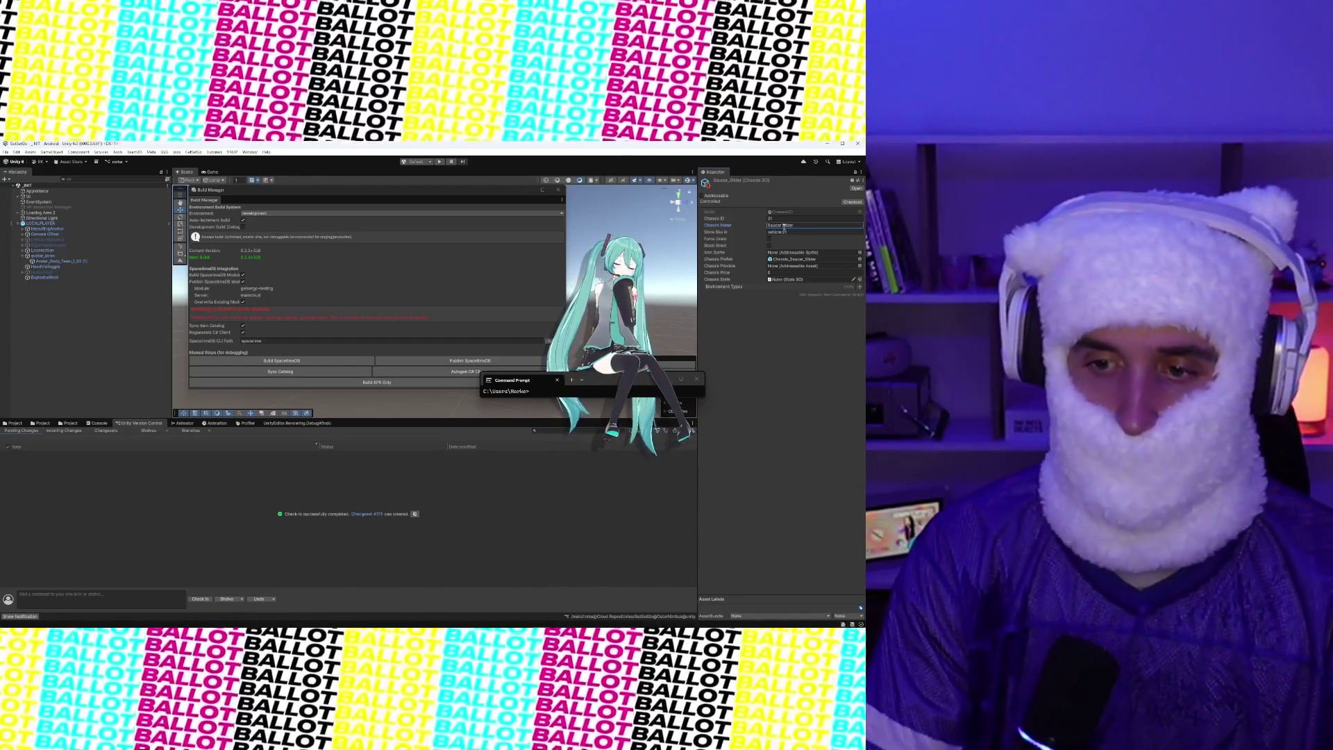
{"action": "key", "text": "Return"}
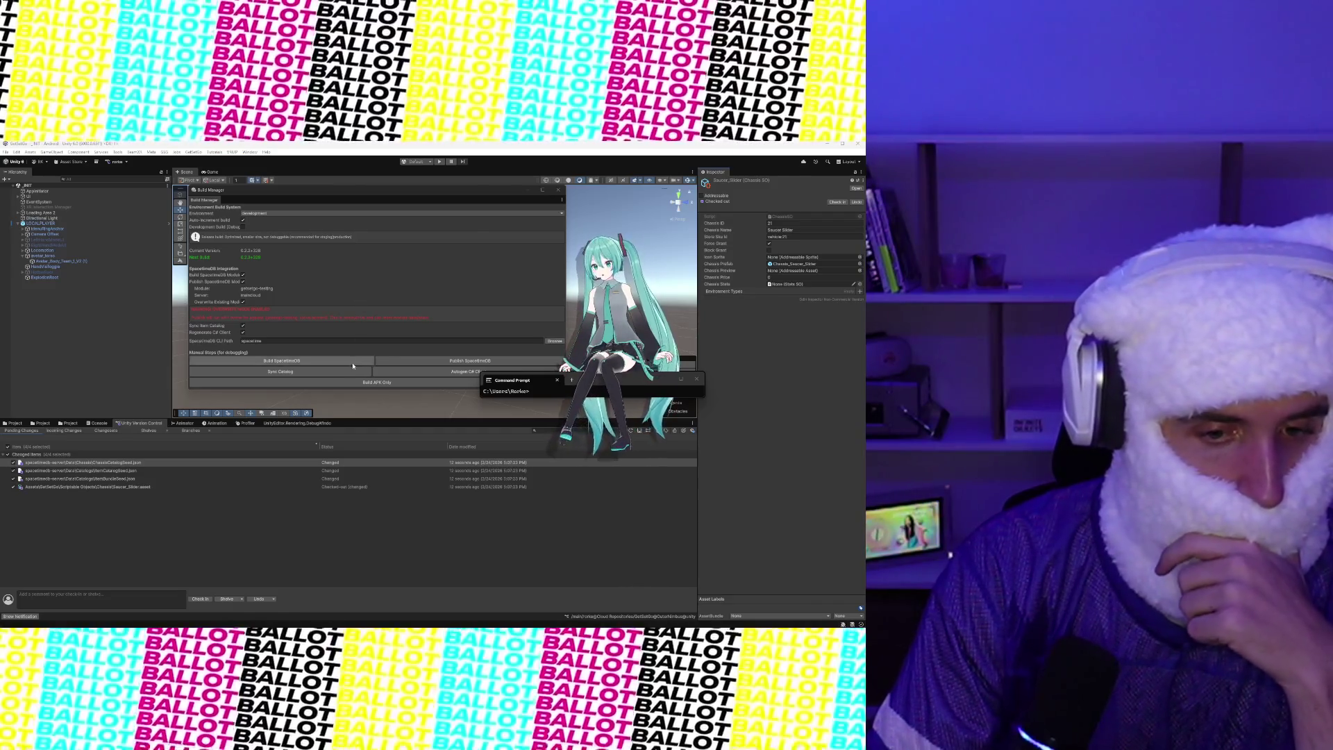
Check in the rename and make the chassis addressable in Local_ScriptableObjects
{"action": "left_click", "coordinate": [211, 601]}
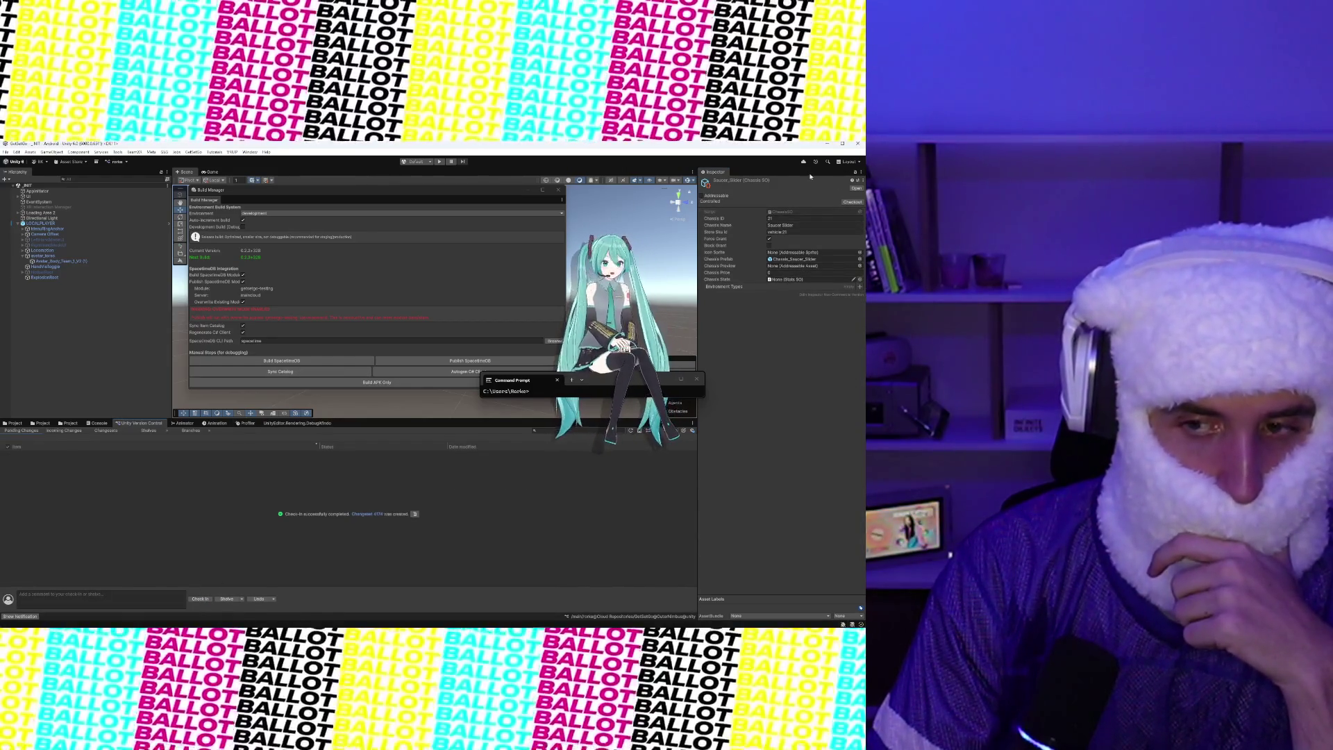
{"action": "left_click", "coordinate": [702, 196]}
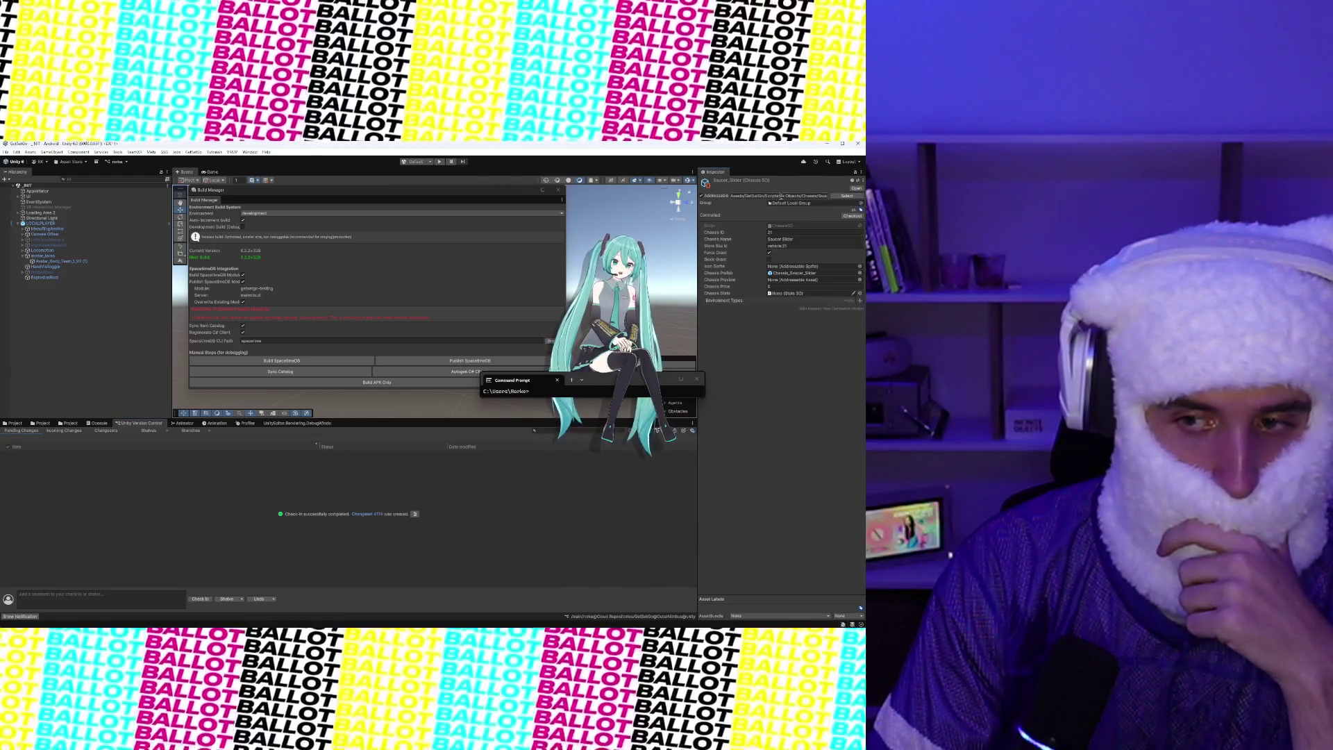
{"action": "left_click", "coordinate": [862, 204]}
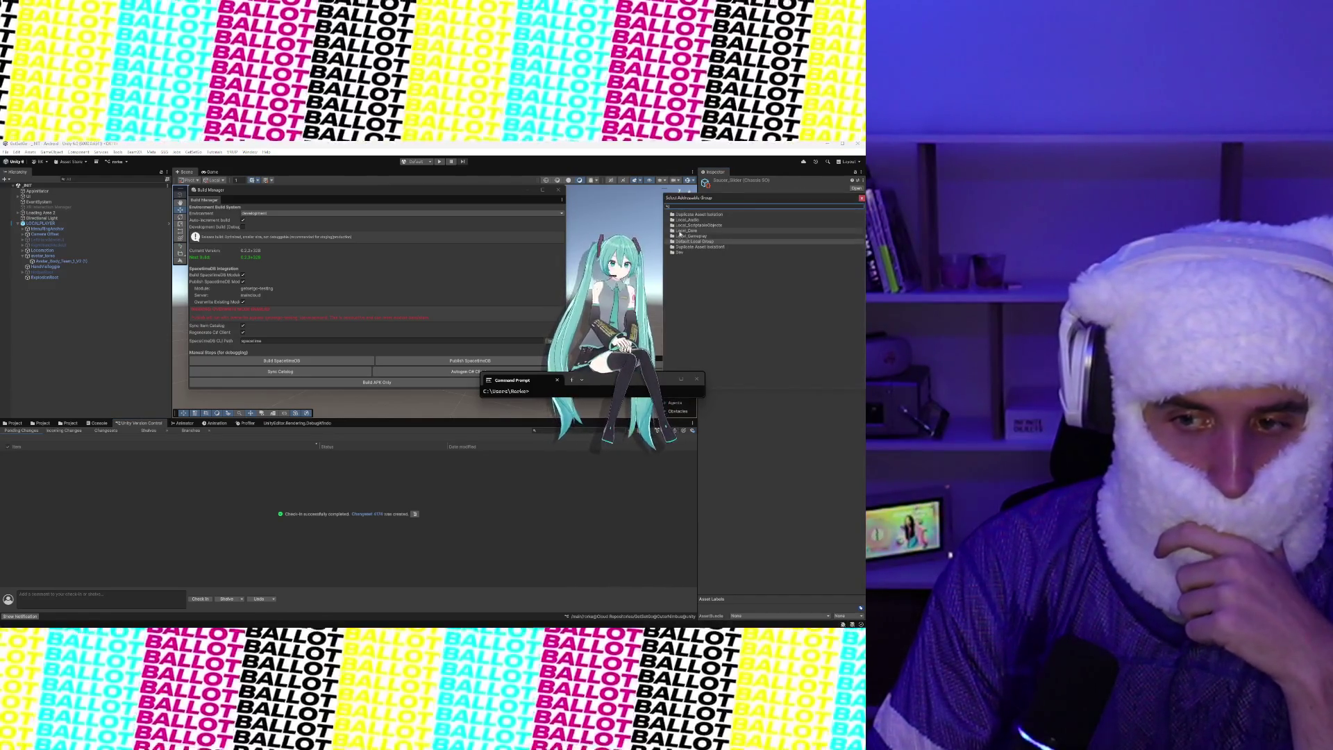
{"action": "left_click", "coordinate": [689, 226]}
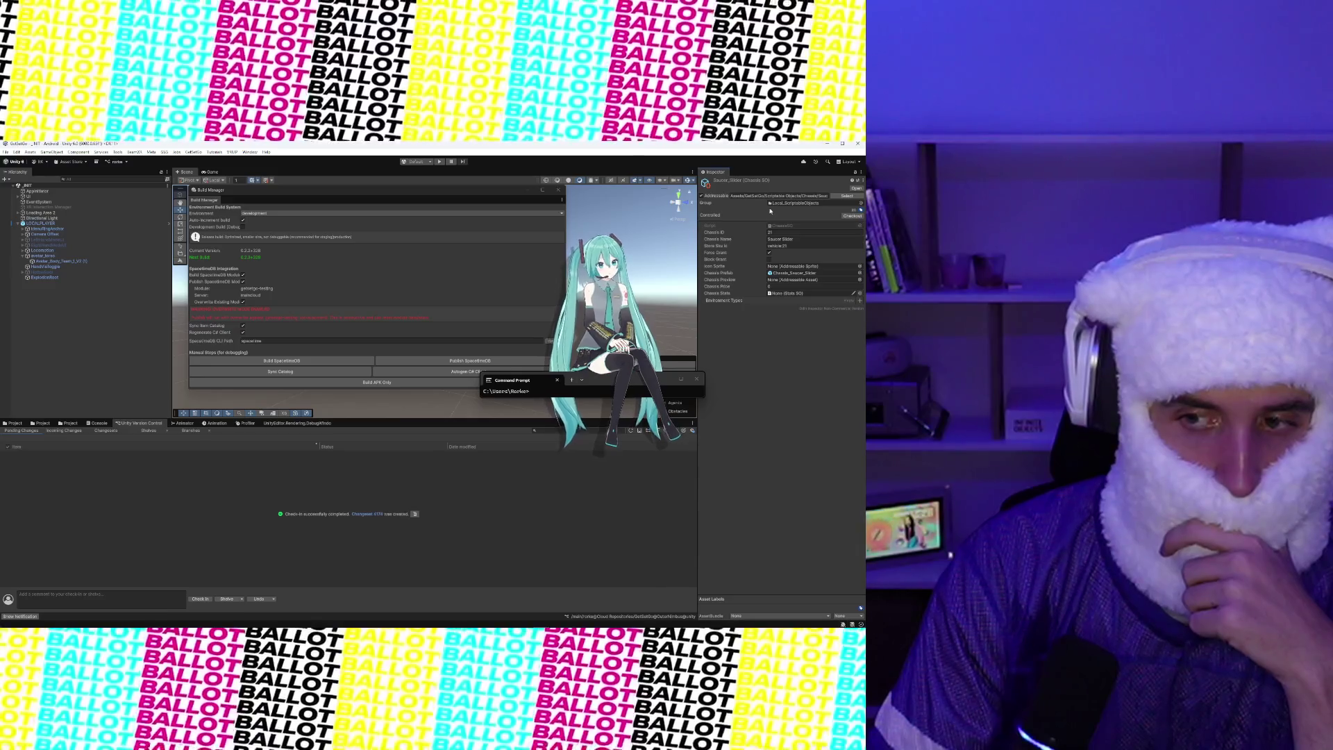
Update the addressable entry with Overwrite Existing Mod off, sync the catalog, then maximize Discord
{"action": "right_click", "coordinate": [111, 201]}
{"action": "left_click", "coordinate": [151, 350]}
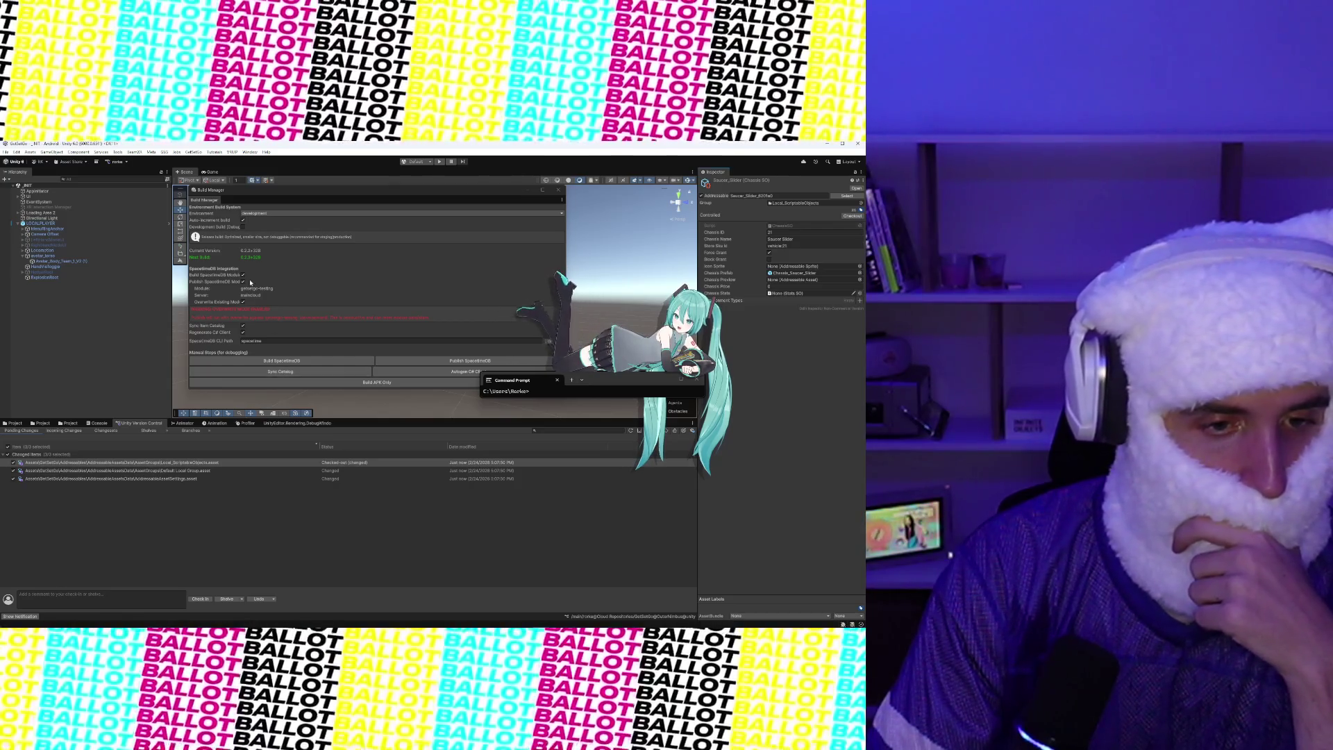
{"action": "left_click", "coordinate": [242, 302]}
{"action": "left_click", "coordinate": [272, 355]}
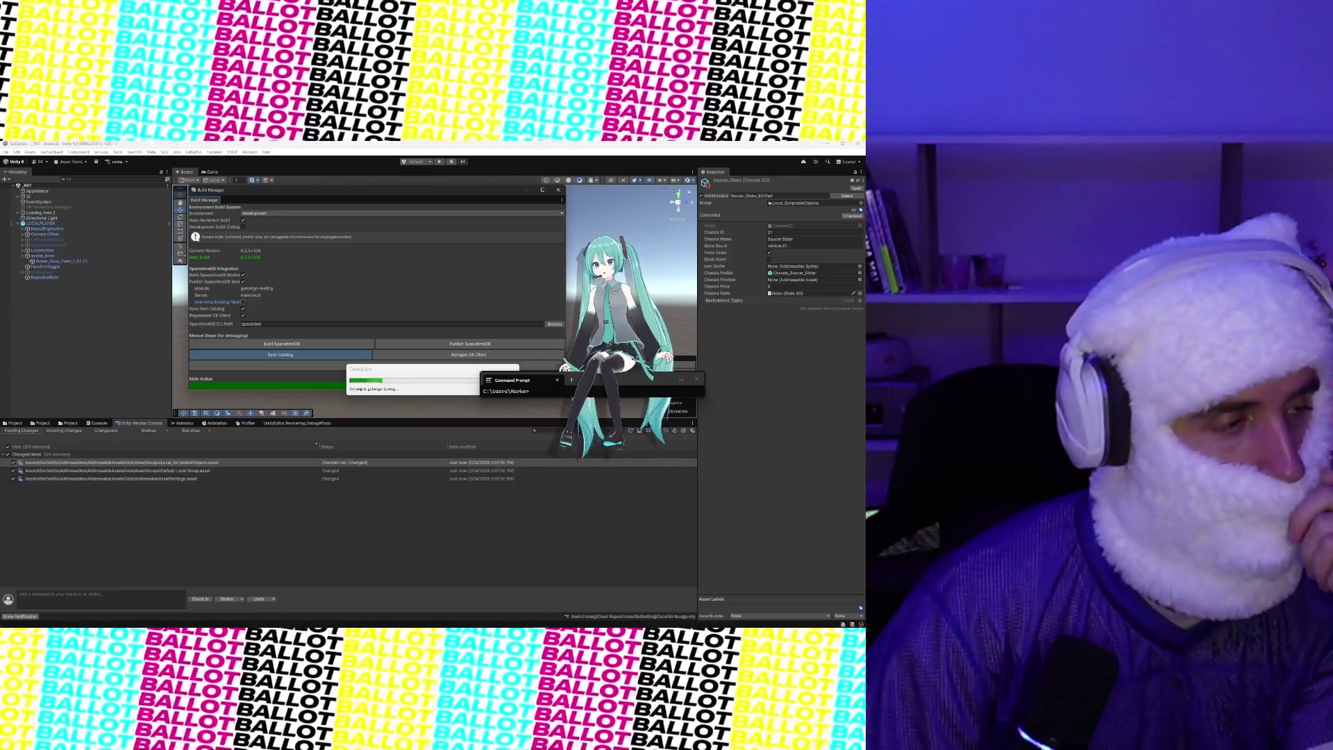
{"action": "left_click_drag", "start_coordinate": [0, 233], "coordinate": [347, 229]}
{"action": "left_click", "coordinate": [351, 228]}
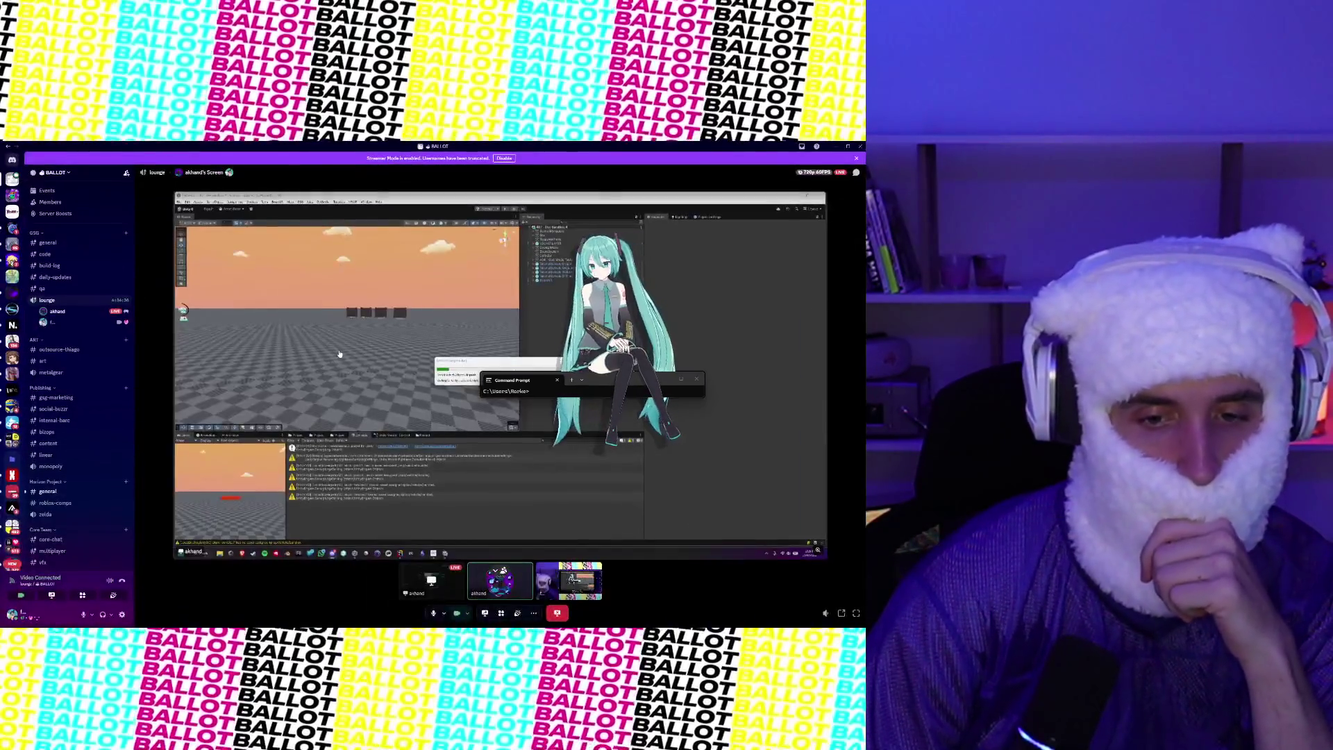
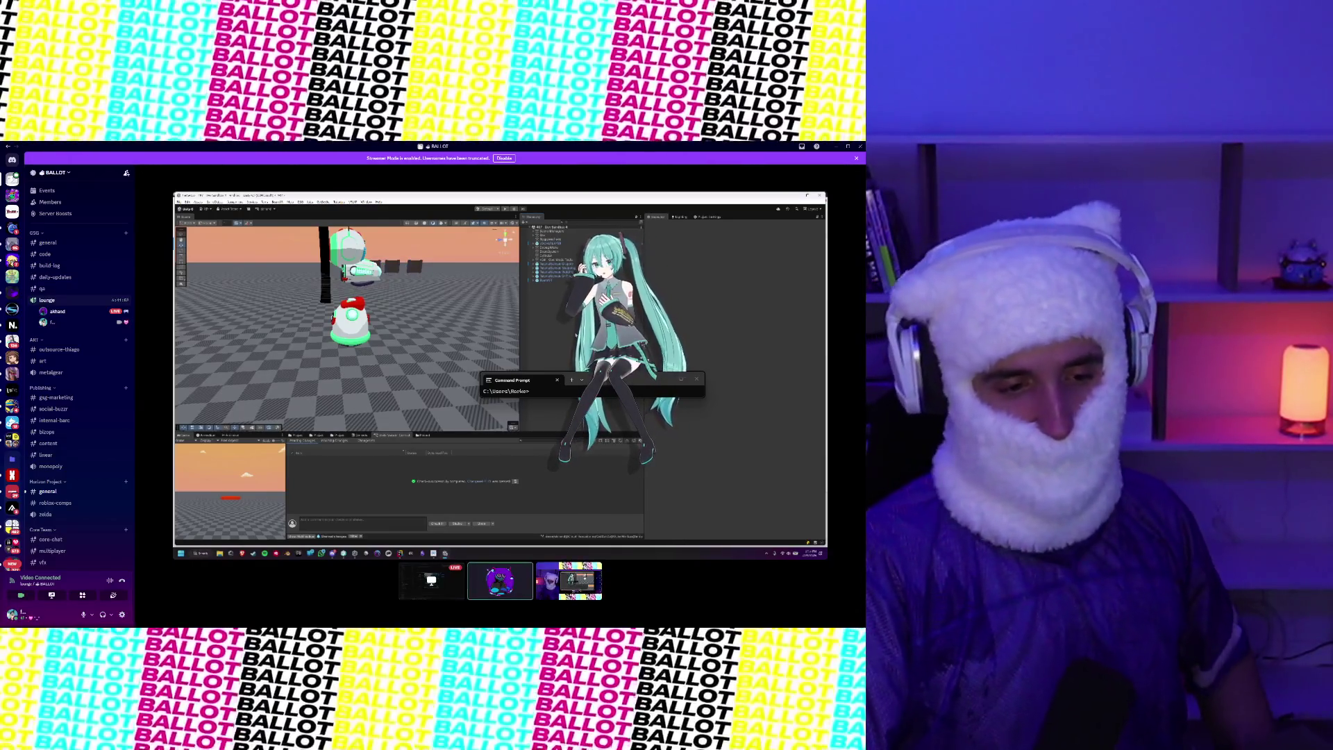
Leave the full-screen stream and open the BALLOT server's #general channel in Discord
{"action": "left_click", "coordinate": [47, 491]}
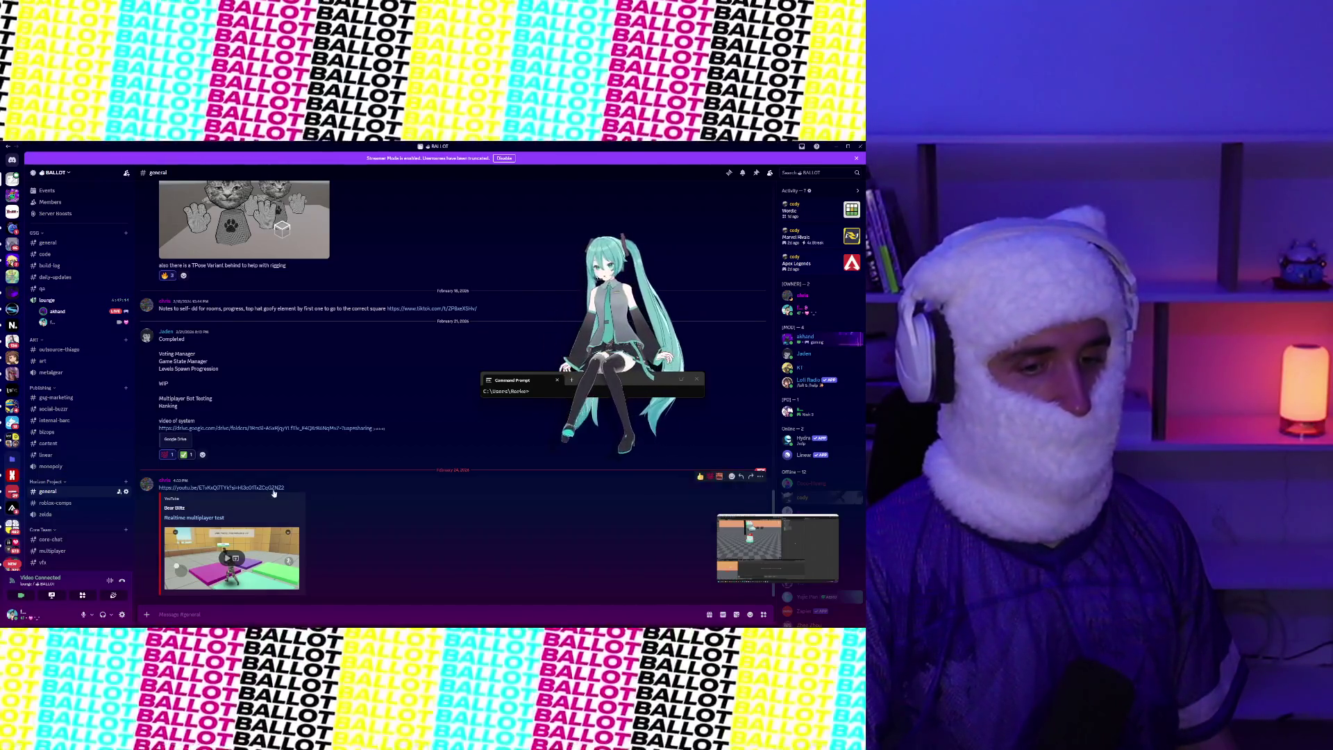
React 💯 to the latest multiplayer test video post, then switch to the Unity Editor
{"action": "left_click", "coordinate": [709, 477]}
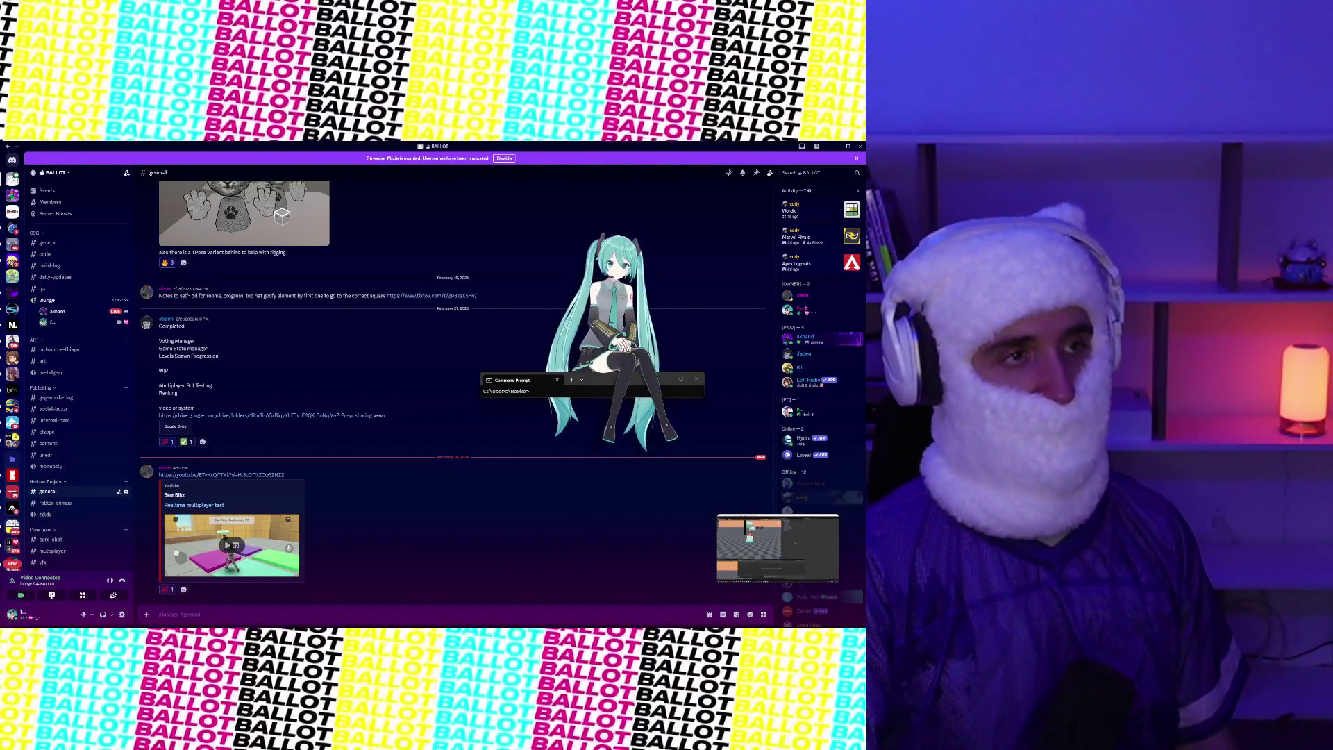
{"action": "key", "text": "alt+Tab"}
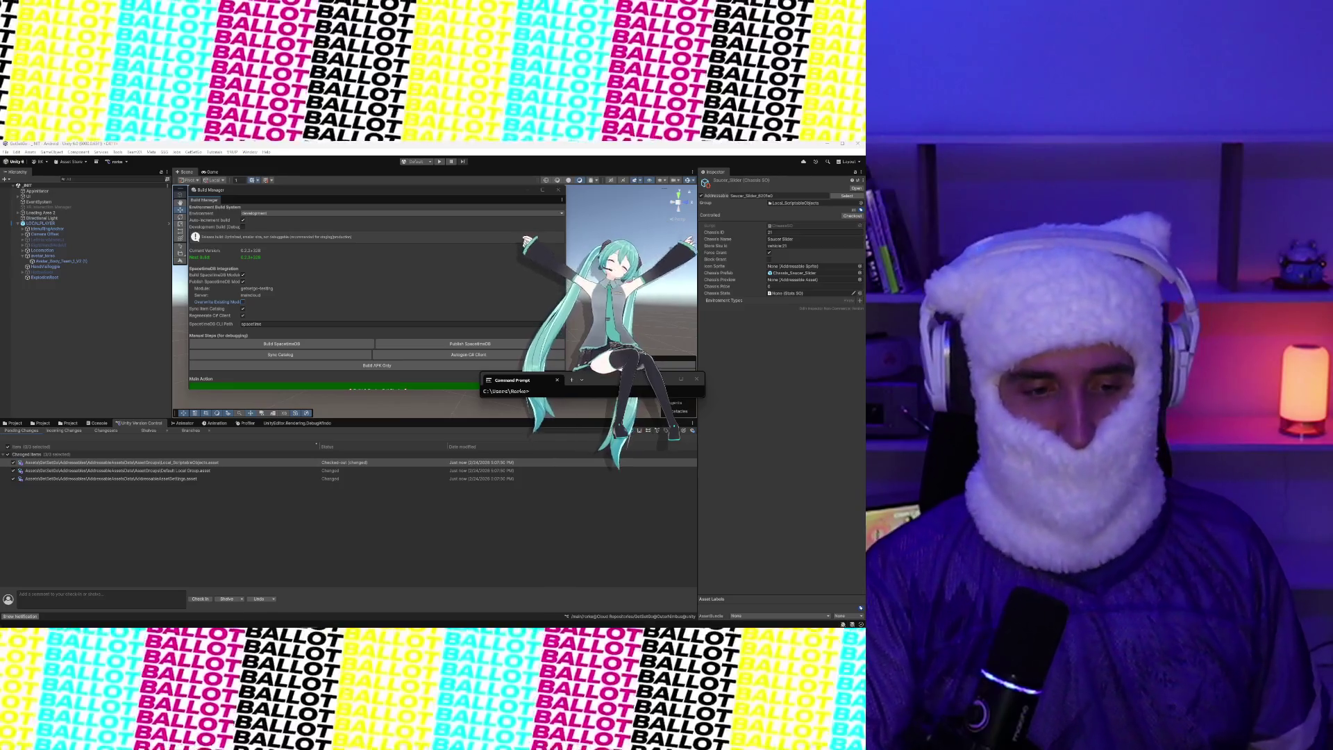
Check in all pending changes to Unity Version Control and move the Command Prompt aside
{"action": "left_click", "coordinate": [206, 599]}
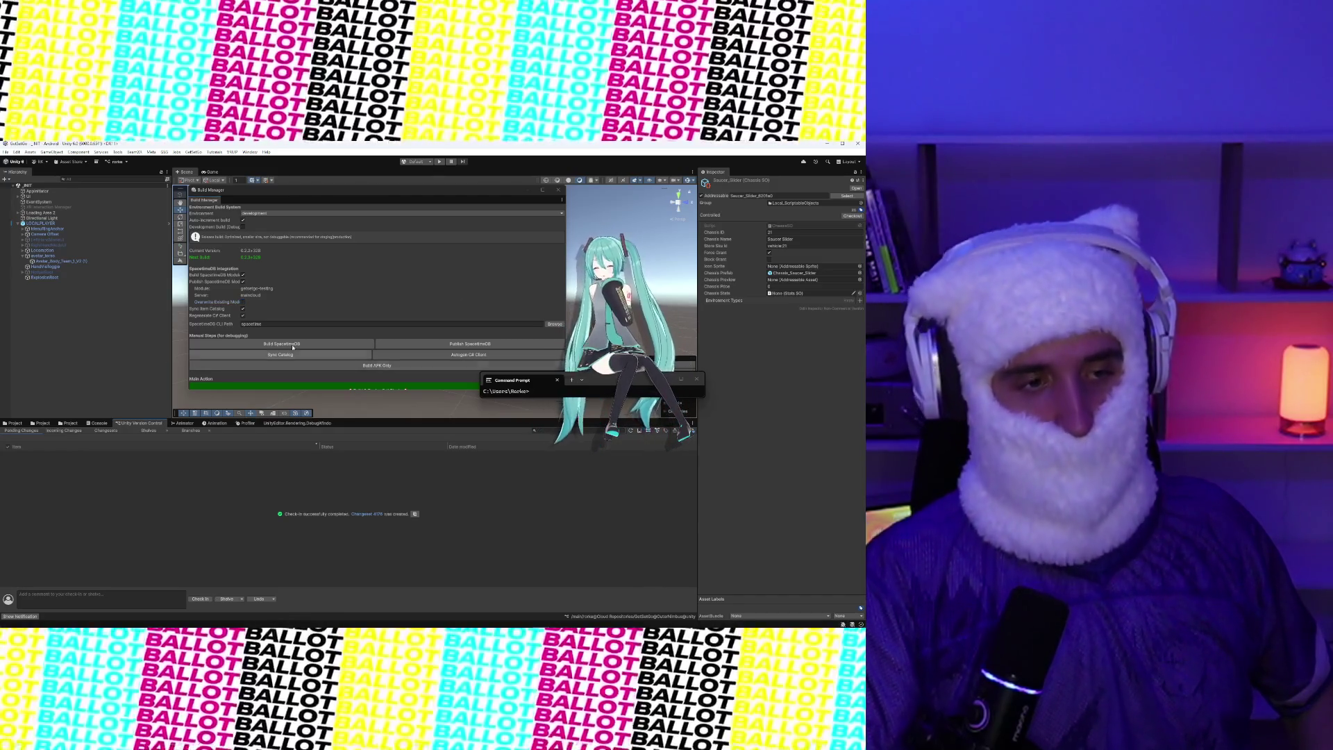
{"action": "left_click_drag", "start_coordinate": [606, 384], "coordinate": [729, 464]}
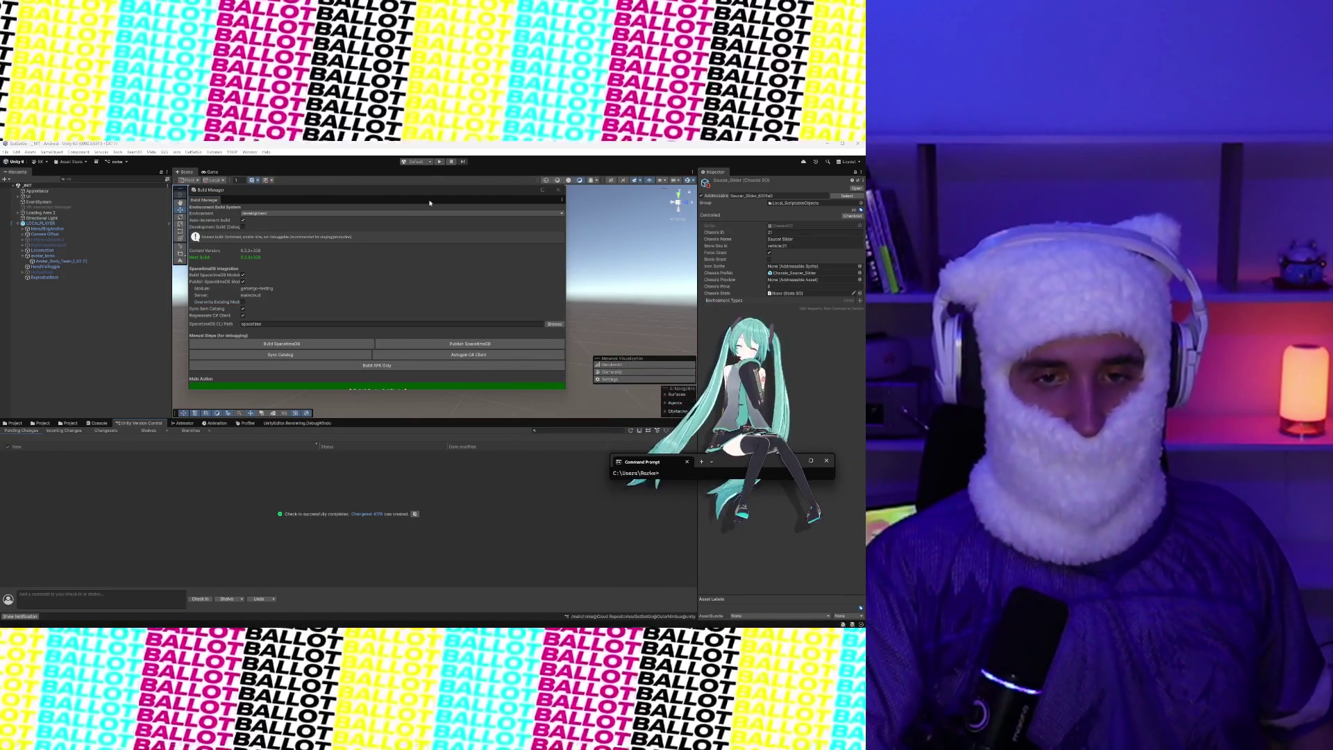
Run the project in Play mode and expand SANDBOX_SOCCER_FIELD in the Hierarchy
{"action": "left_click", "coordinate": [439, 161]}
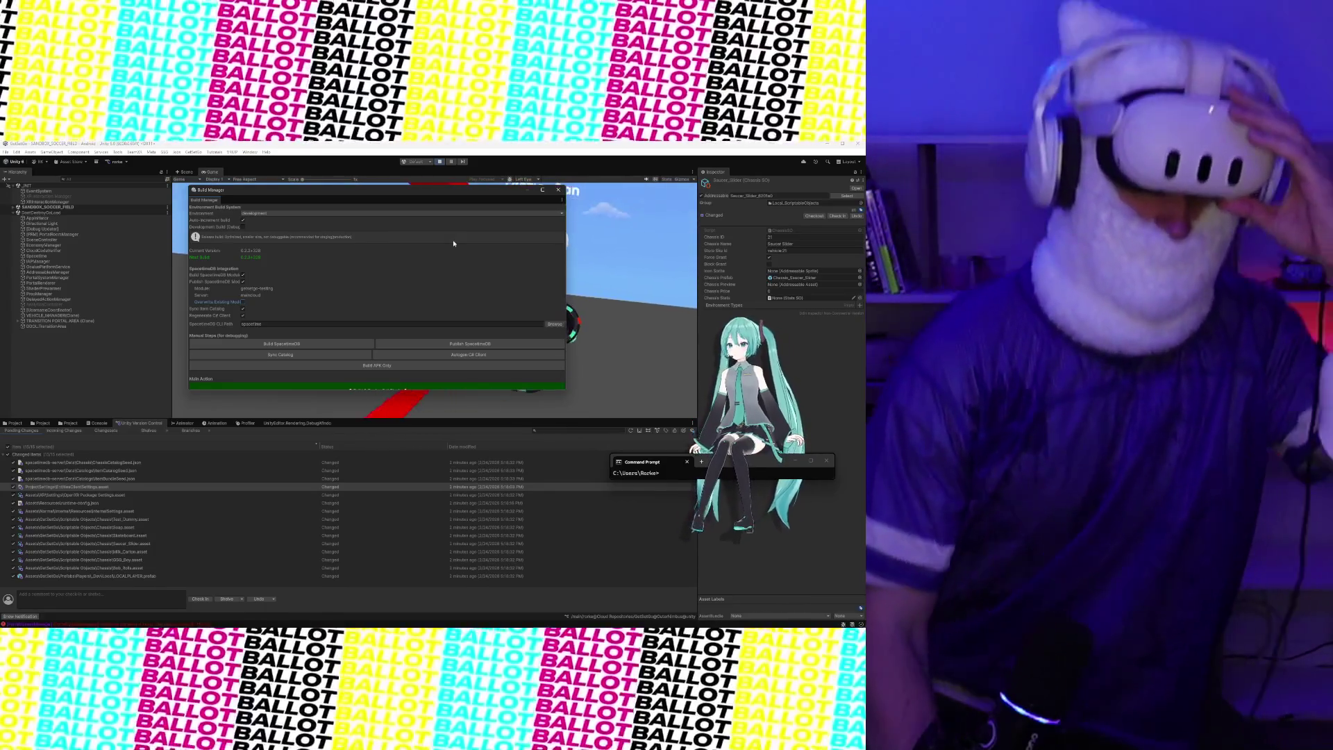
{"action": "left_click", "coordinate": [13, 207]}
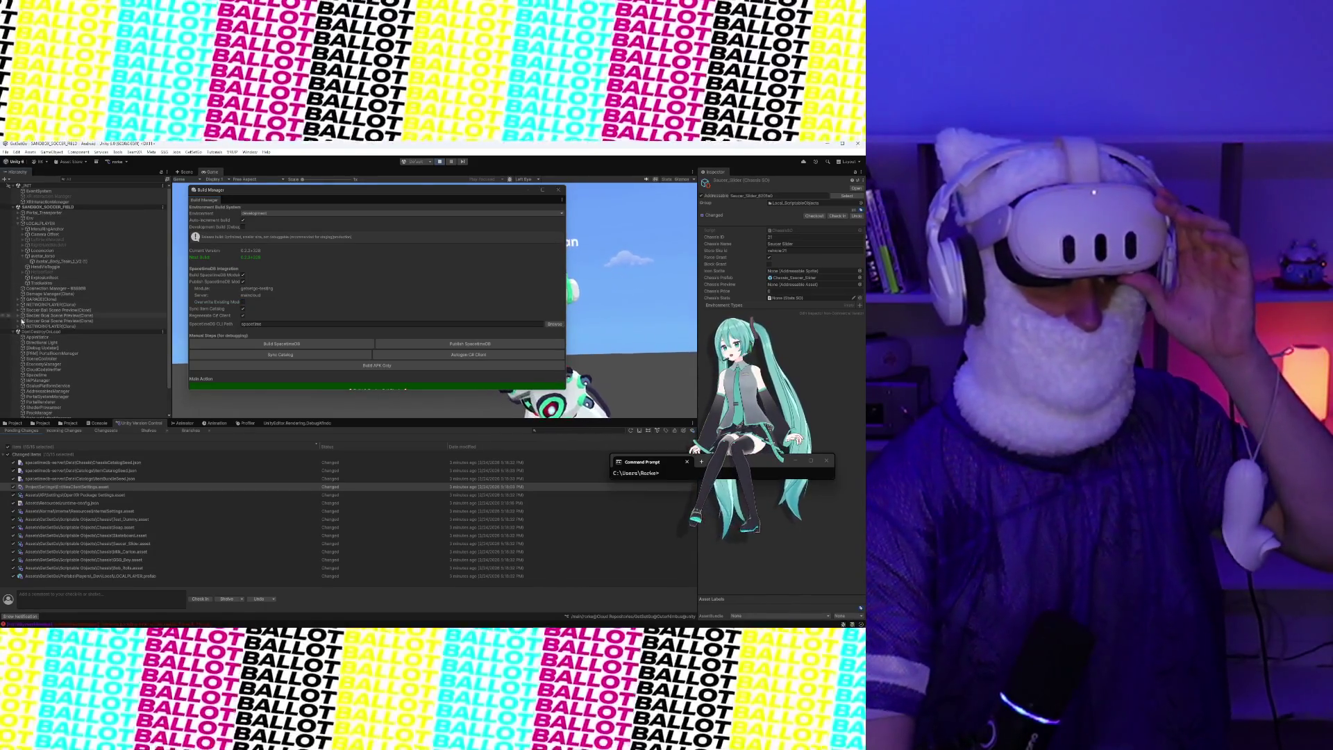
Inspect NETWORKPLAYER(Clone) and its avatar_torso IK and torso-follow settings, then view the Scene
{"action": "left_click", "coordinate": [23, 327]}
{"action": "left_click", "coordinate": [50, 327]}
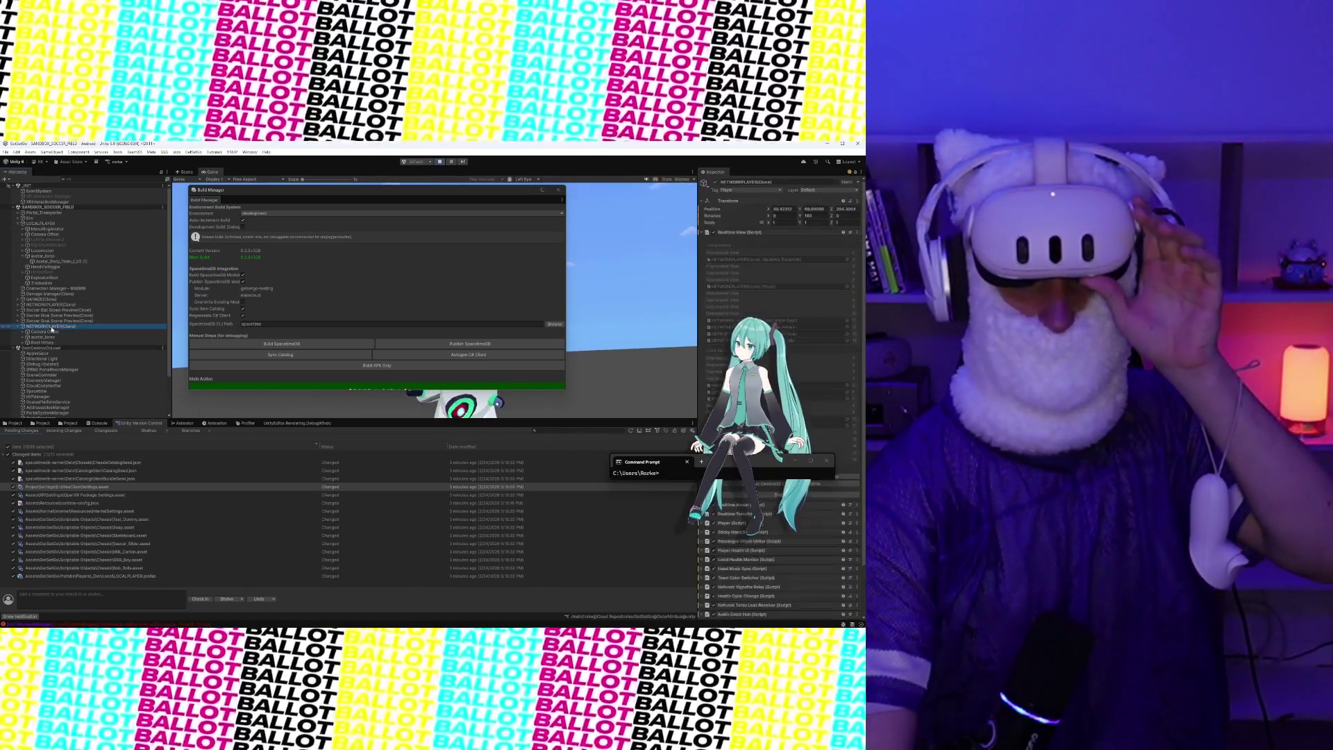
{"action": "scroll", "coordinate": [818, 337], "scroll_direction": "down", "scroll_amount": 15}
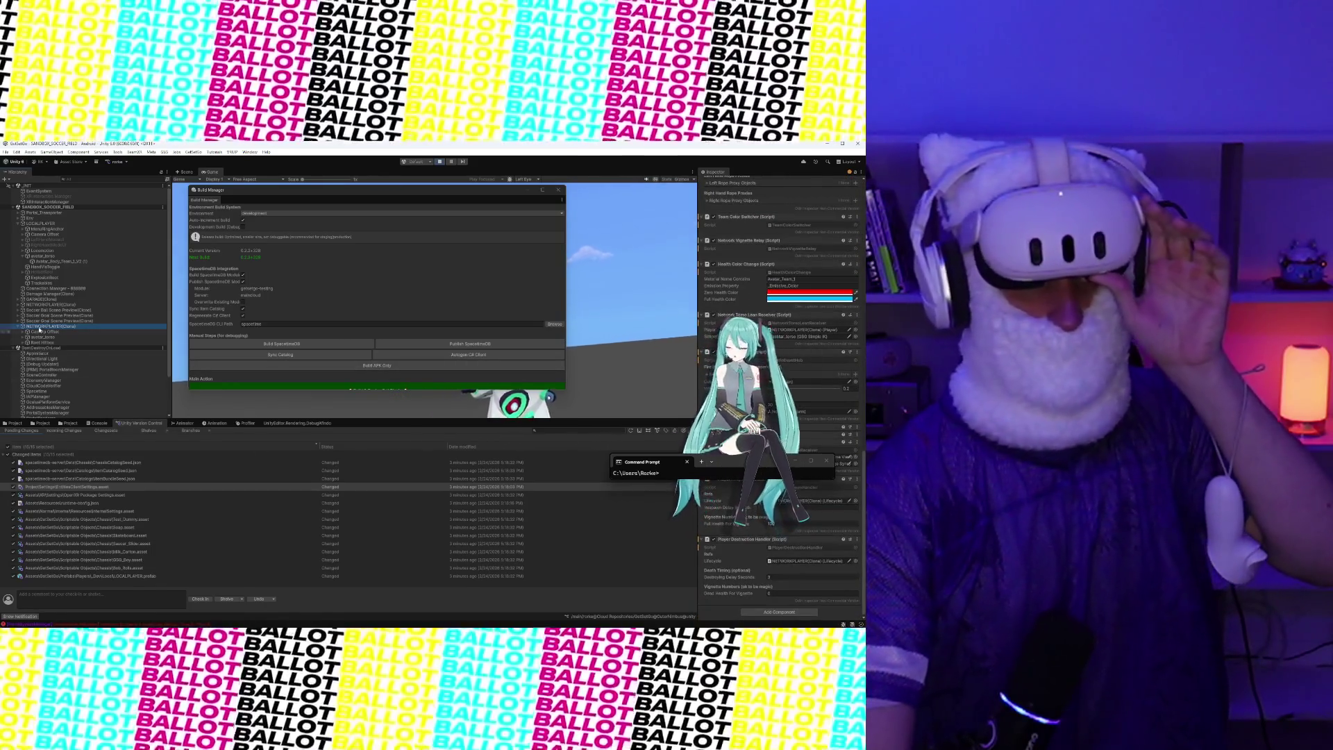
{"action": "left_click", "coordinate": [35, 337]}
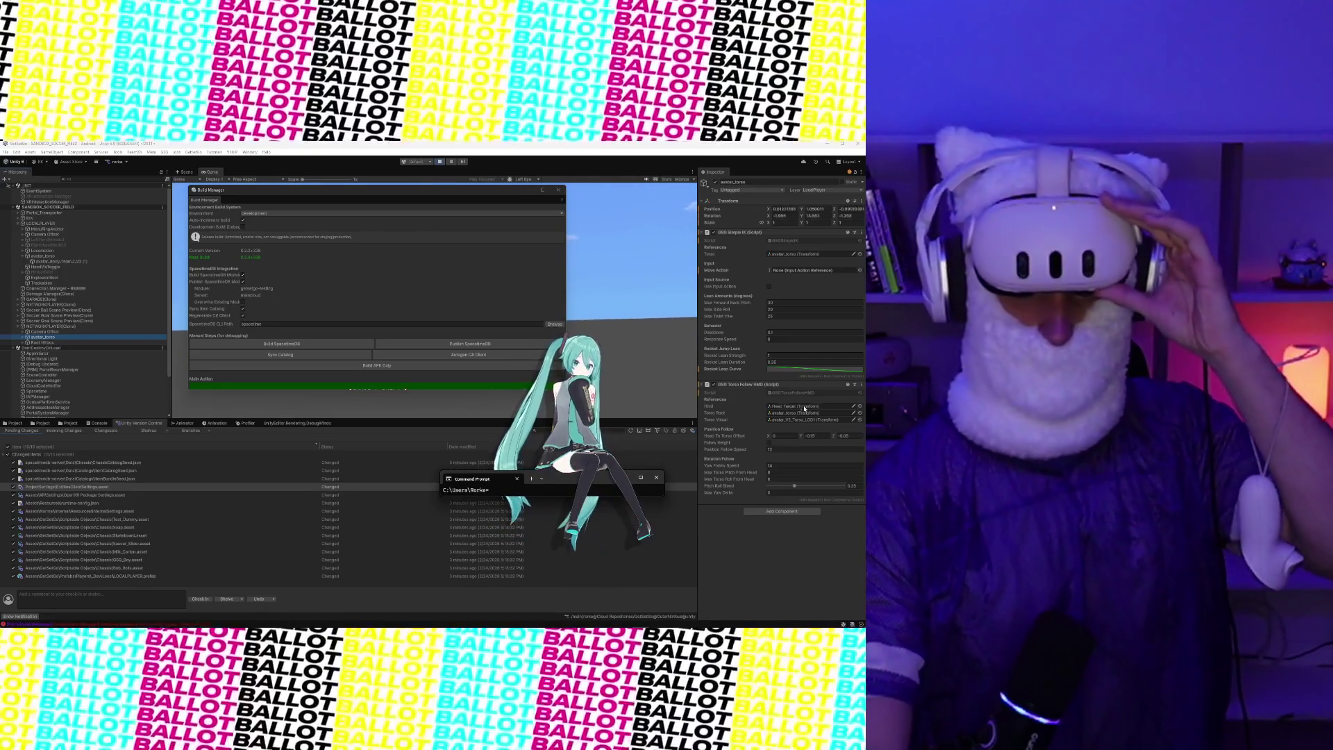
{"action": "left_click", "coordinate": [189, 172]}
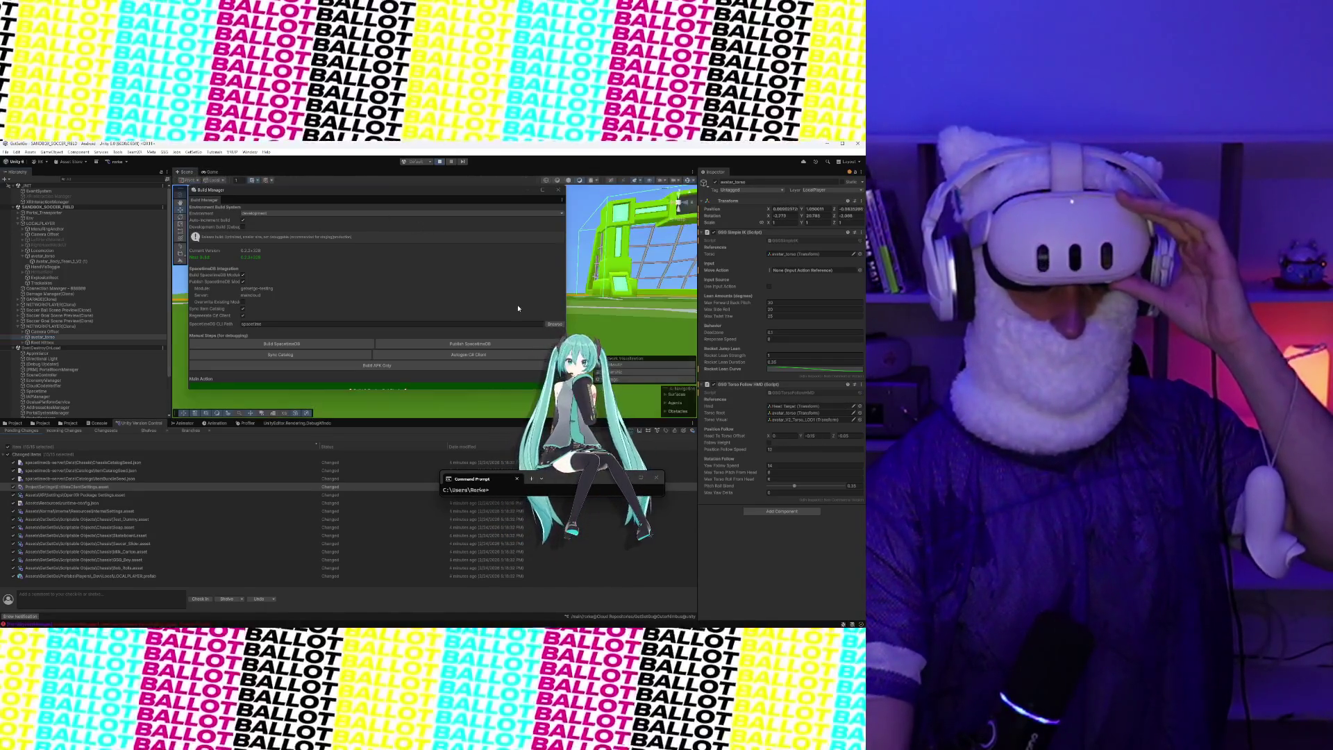
Move the Build Manager off the Scene view and reselect NETWORKPLAYER(Clone)'s avatar_torso settings
{"action": "left_click_drag", "start_coordinate": [392, 197], "coordinate": [406, 442]}
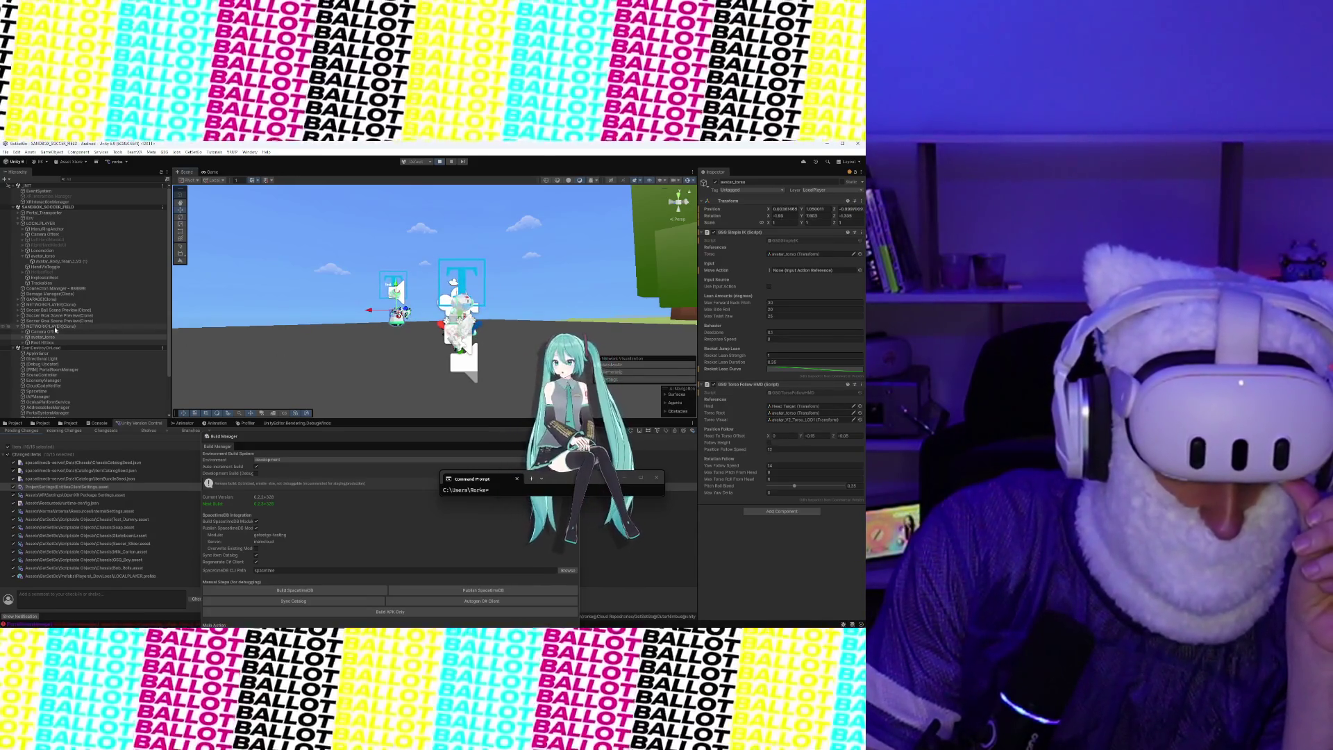
{"action": "left_click", "coordinate": [56, 327]}
{"action": "left_click", "coordinate": [85, 338]}
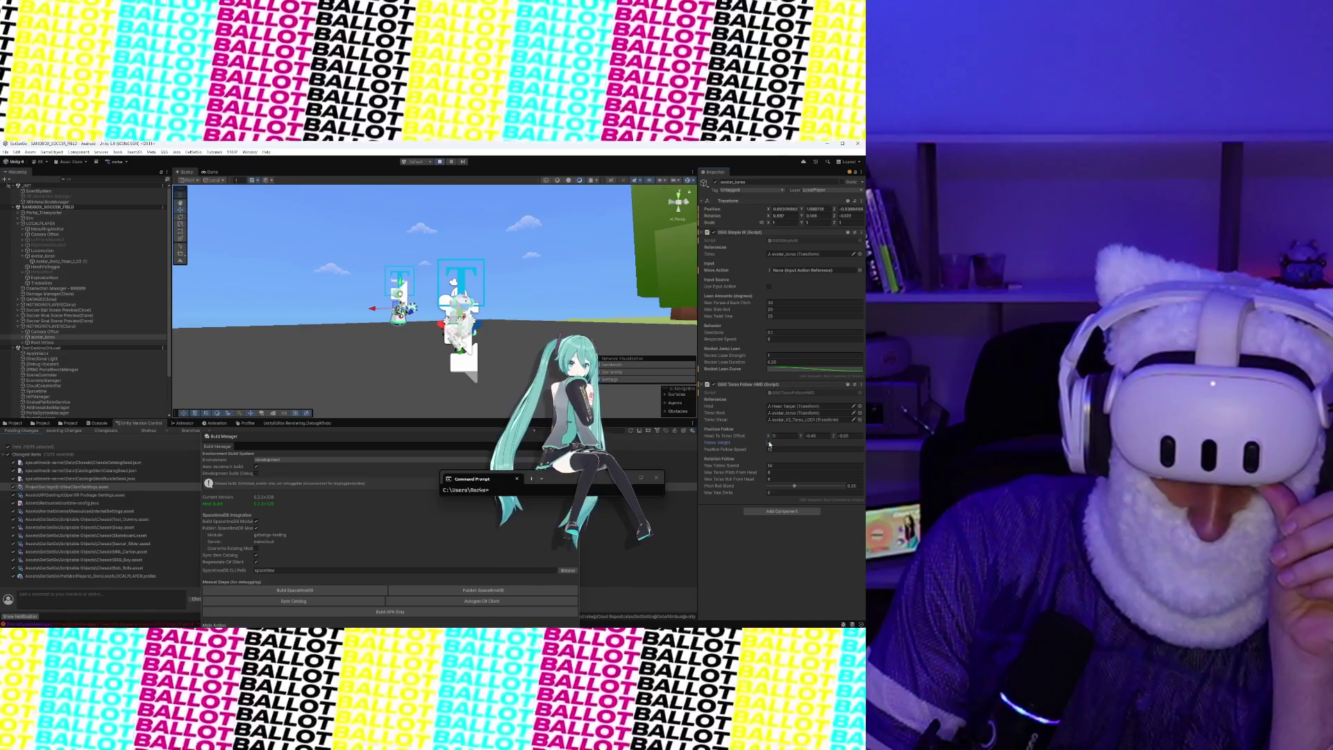
Try avatar_torso's Head To Torso Offset Y at -0.98 in the Game view, then stop Play mode
{"action": "left_click_drag", "start_coordinate": [802, 439], "coordinate": [801, 438]}
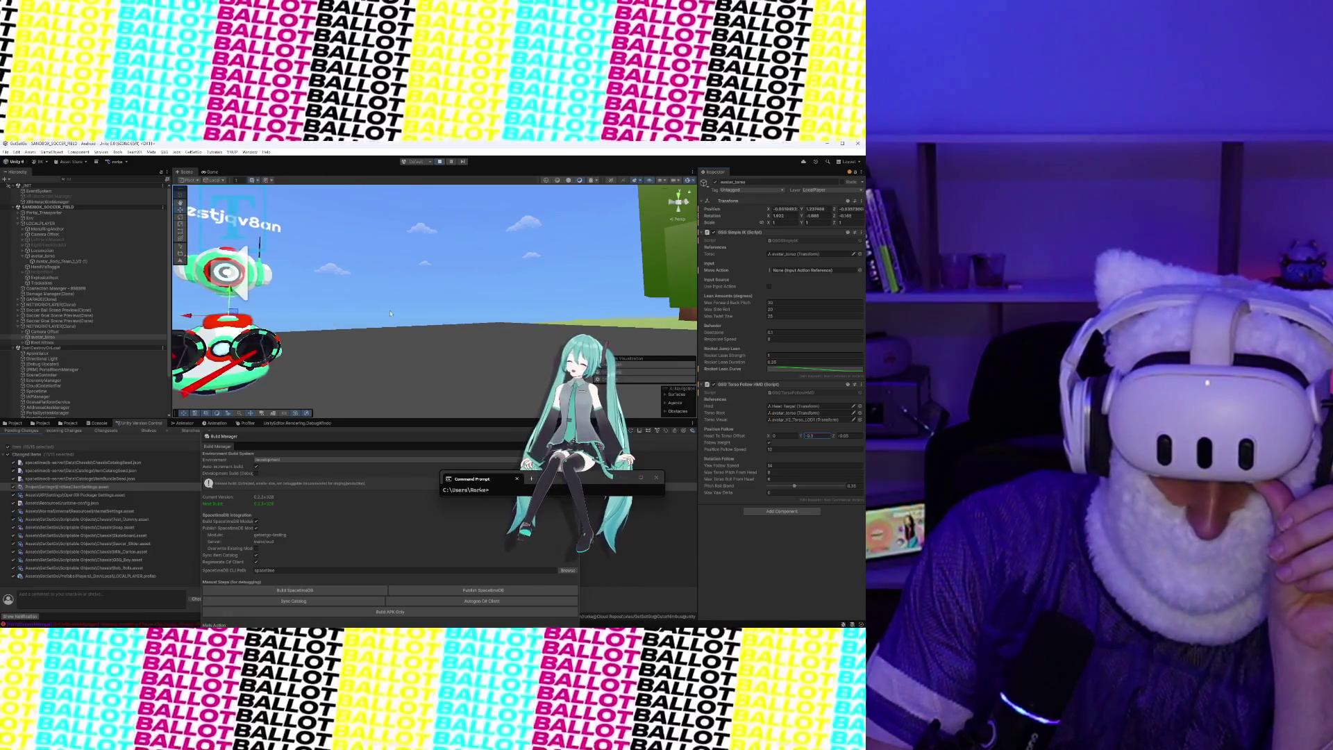
{"action": "left_click", "coordinate": [770, 443]}
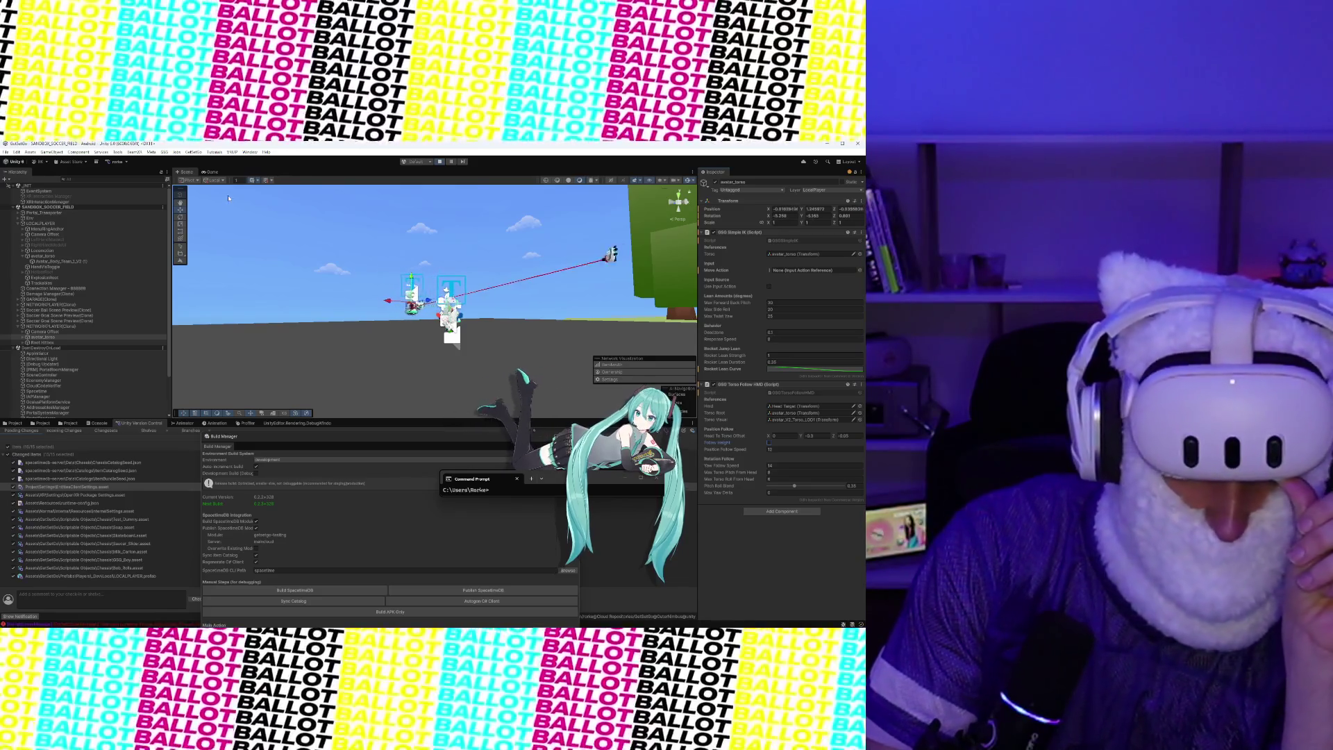
{"action": "left_click", "coordinate": [205, 172]}
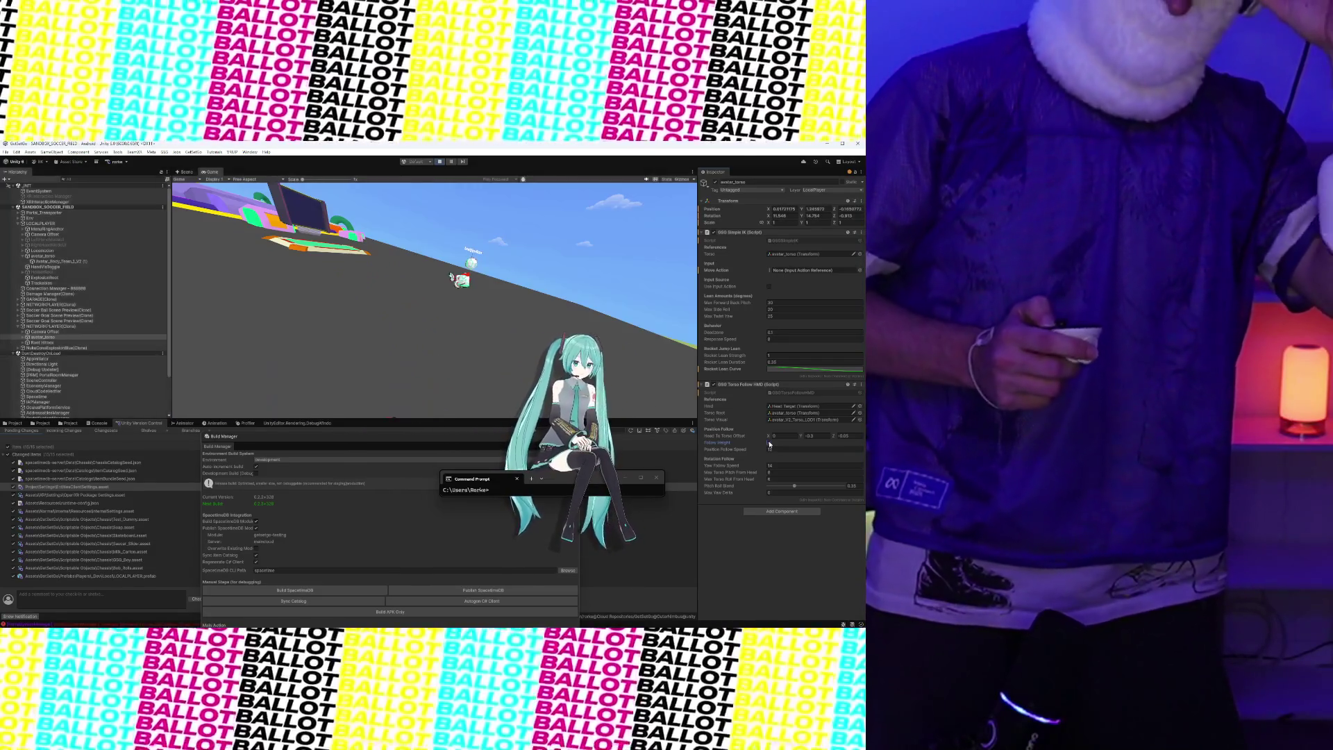
{"action": "key", "text": "ctrl+p"}
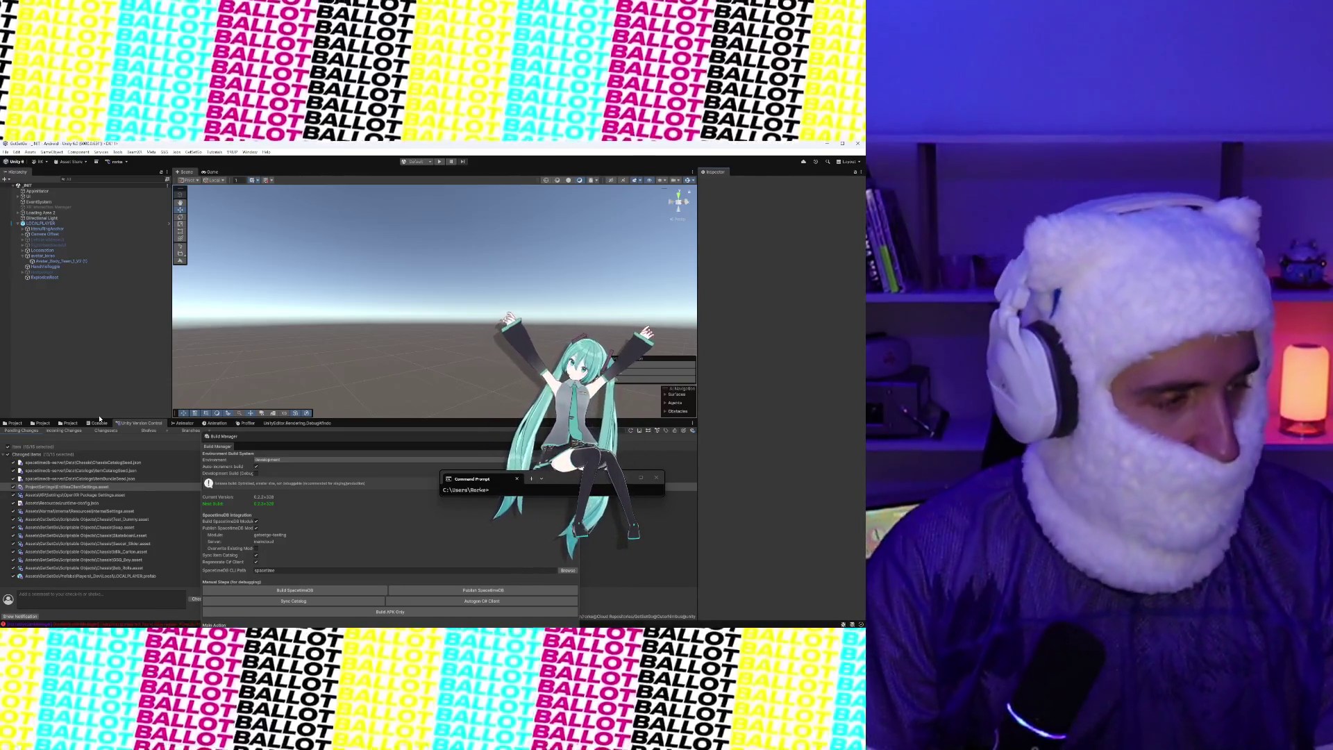
Show the Project folder tree, move the Build Manager and Command Prompt lower, and select the search text
{"action": "left_click", "coordinate": [43, 423]}
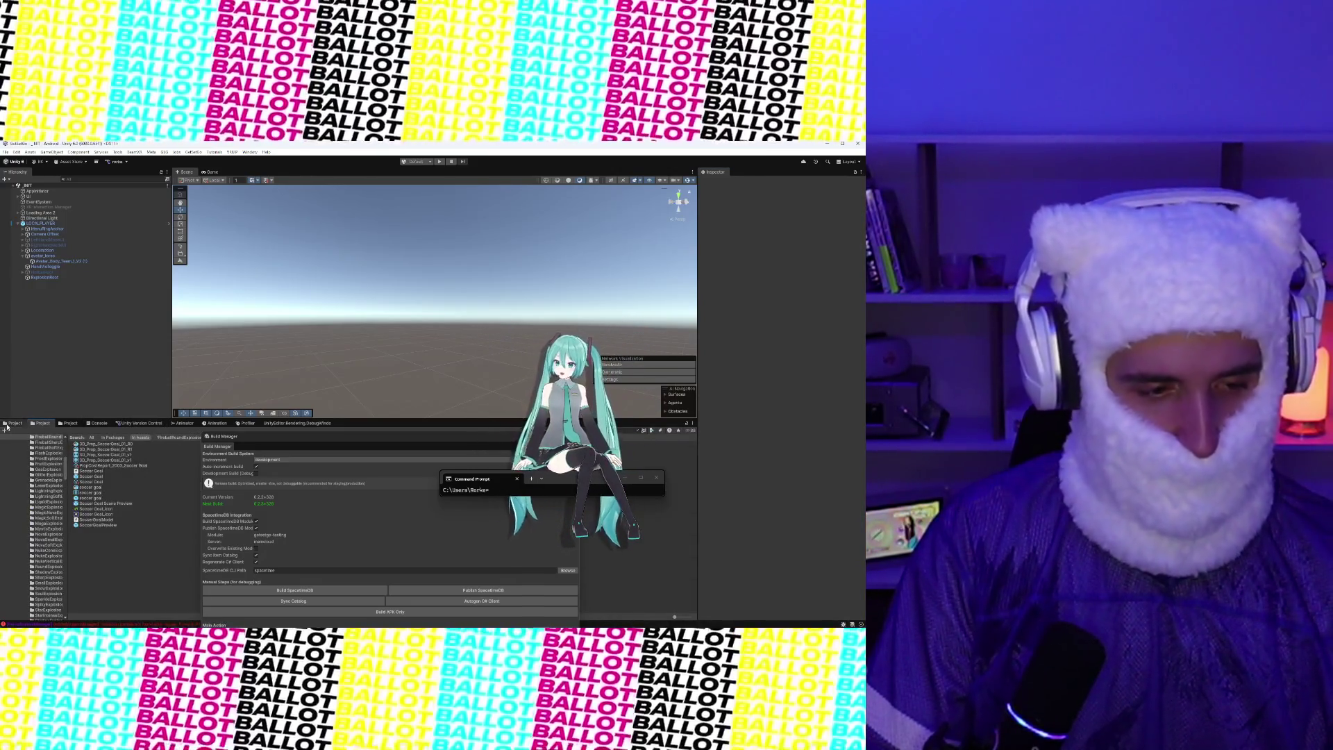
{"action": "left_click", "coordinate": [8, 423]}
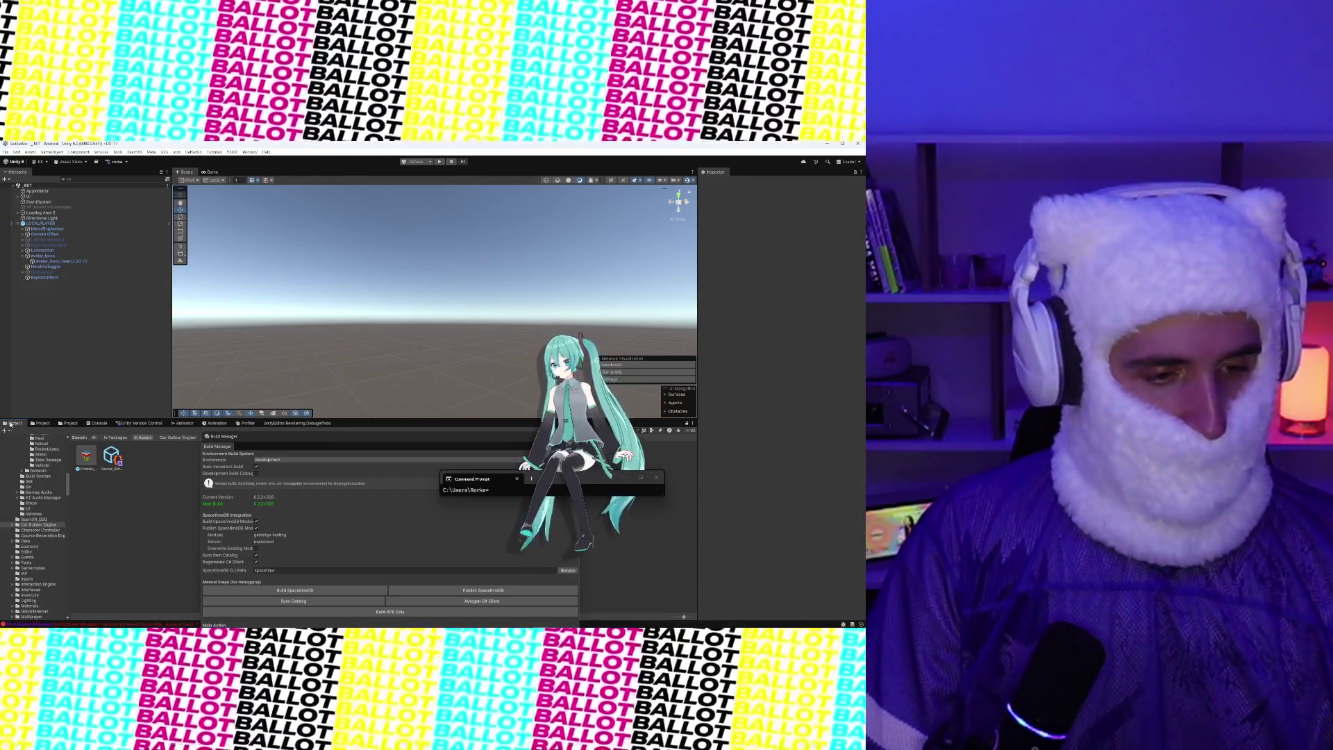
{"action": "left_click_drag", "start_coordinate": [289, 438], "coordinate": [284, 501]}
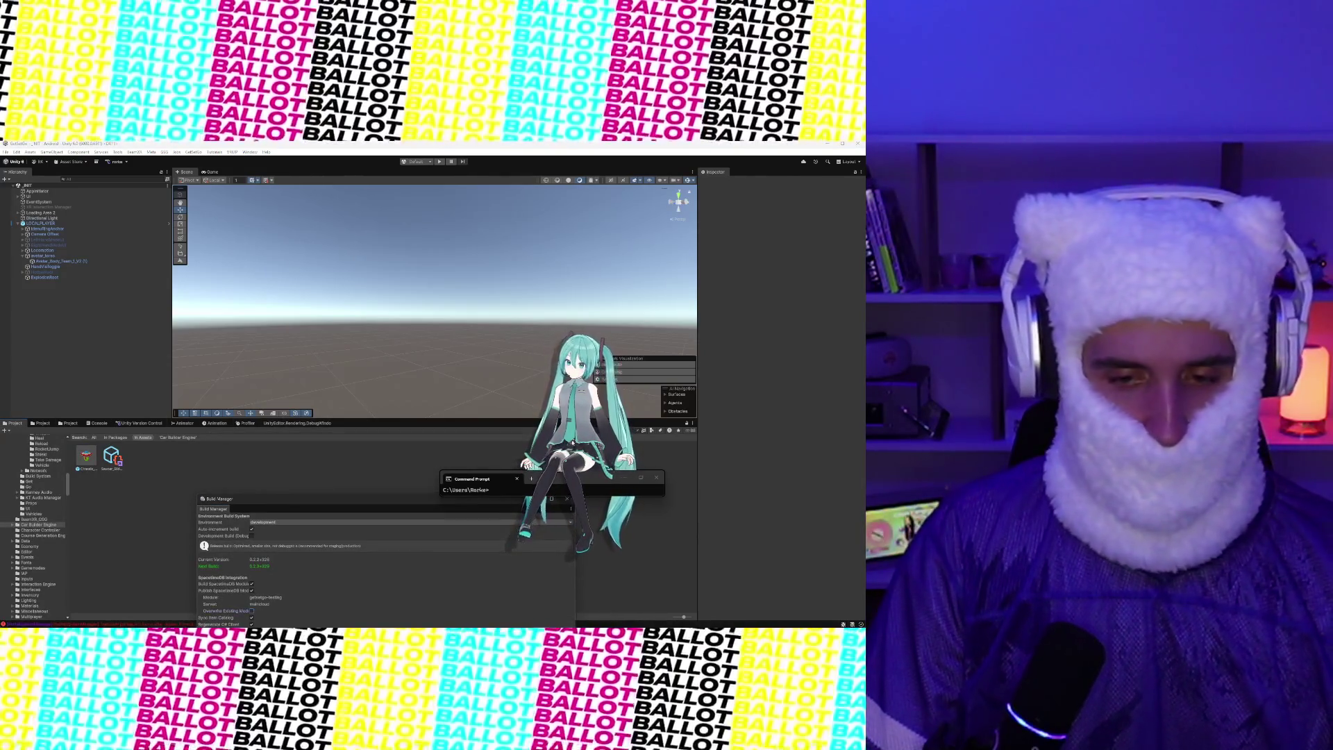
{"action": "mouse_move", "coordinate": [604, 484]}
{"action": "left_mouse_down"}
{"action": "mouse_move", "coordinate": [670, 495]}
{"action": "mouse_move", "coordinate": [760, 539]}
{"action": "left_mouse_up"}
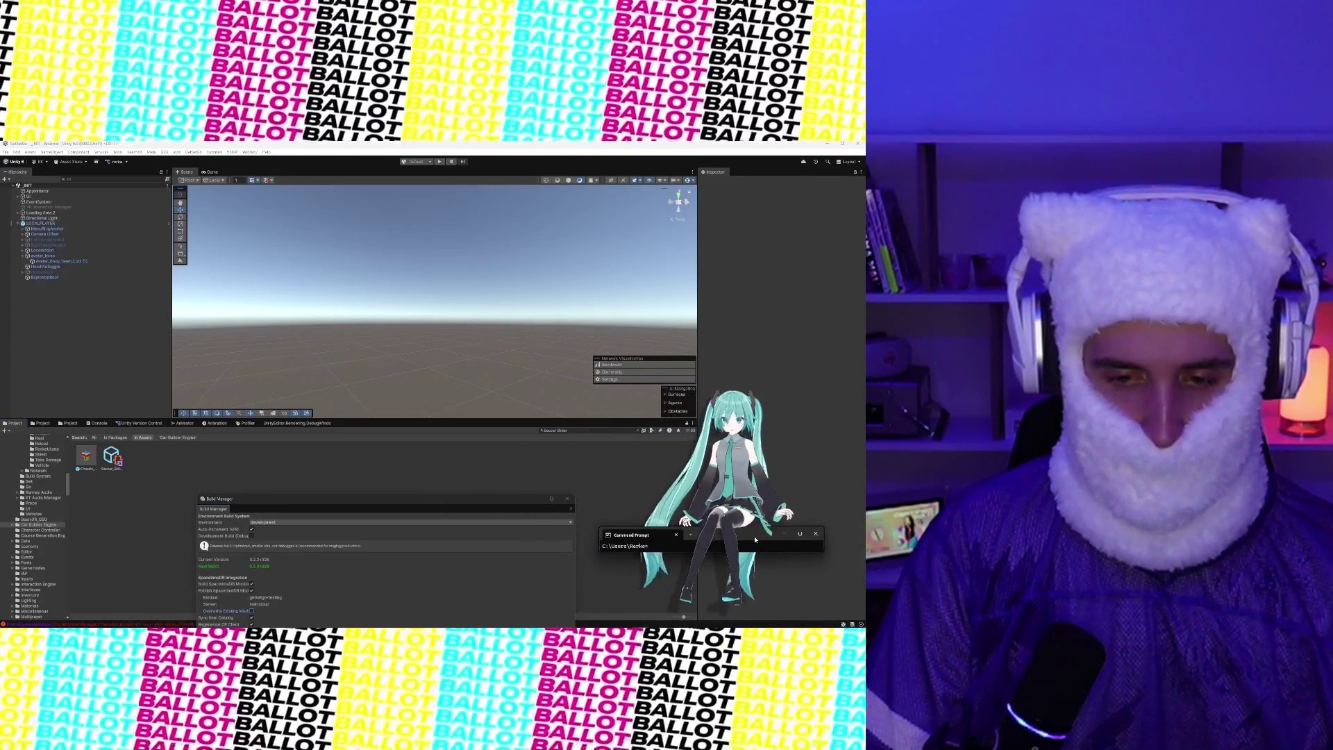
{"action": "left_click", "coordinate": [567, 432]}
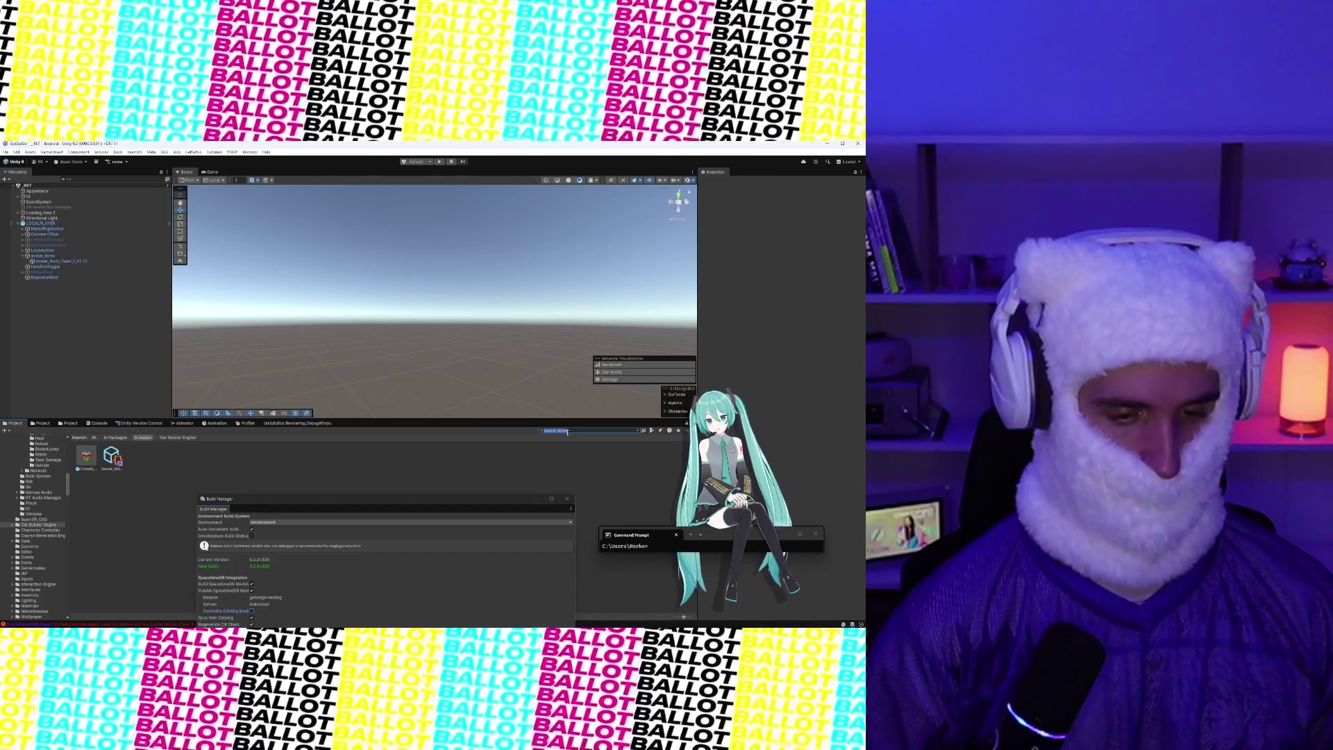
{"action": "type", "text": "NETWORKPLAYER"}
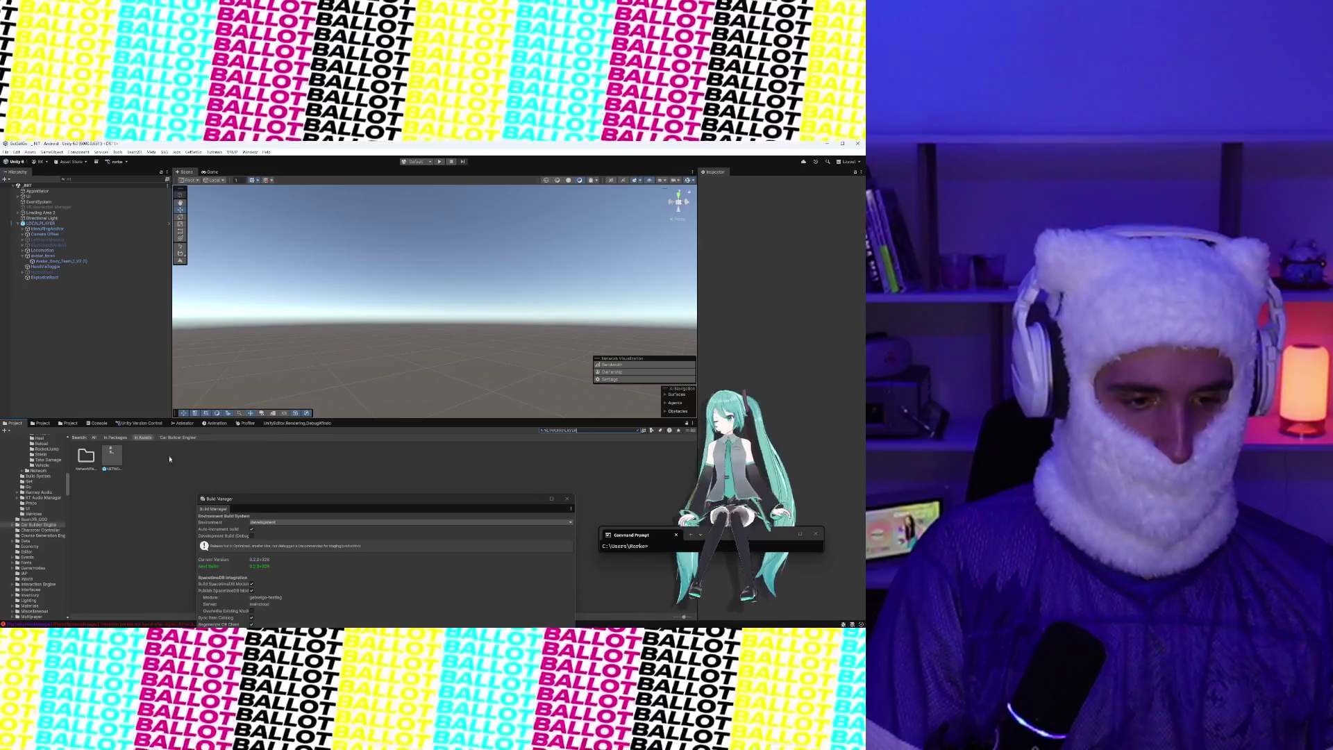
Open the NETWORKPLAYER prefab and select its avatar_torso child object
{"action": "left_click", "coordinate": [117, 461]}
{"action": "double_click", "coordinate": [118, 461]}
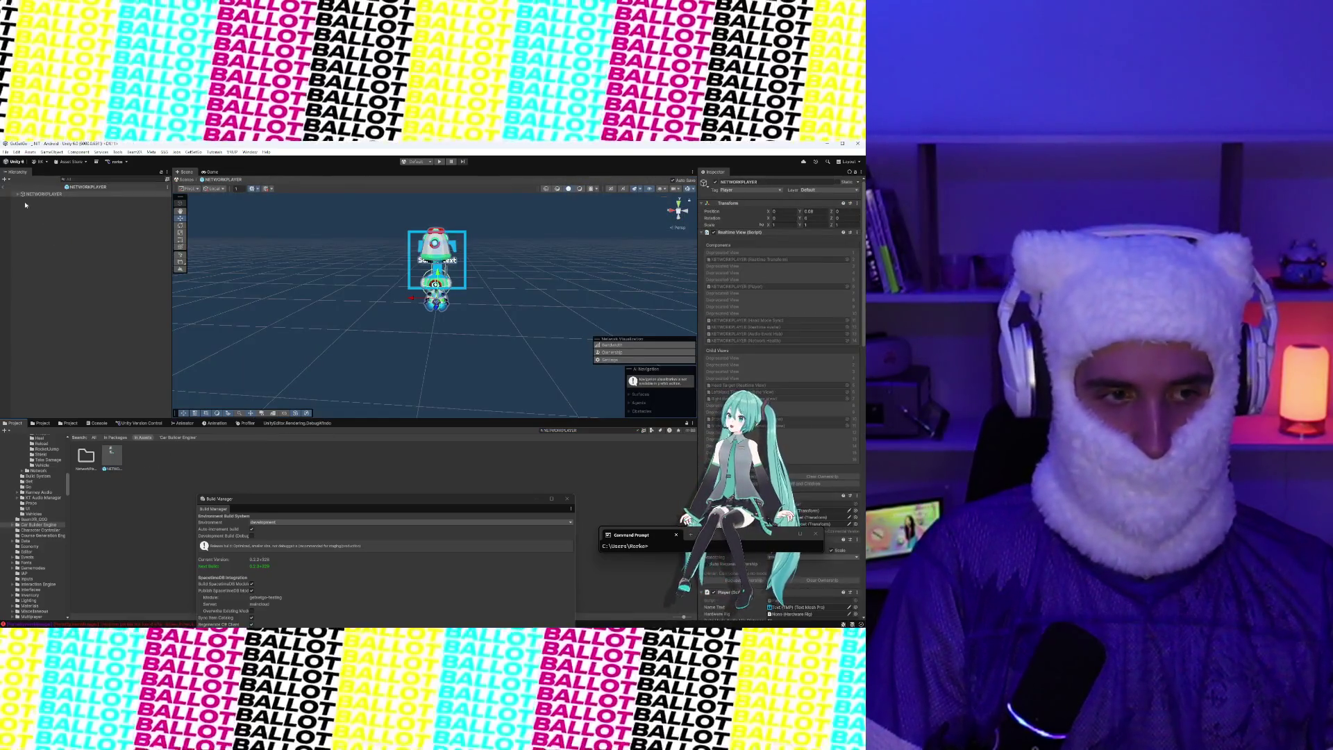
{"action": "left_click", "coordinate": [18, 194]}
{"action": "left_click", "coordinate": [31, 210]}
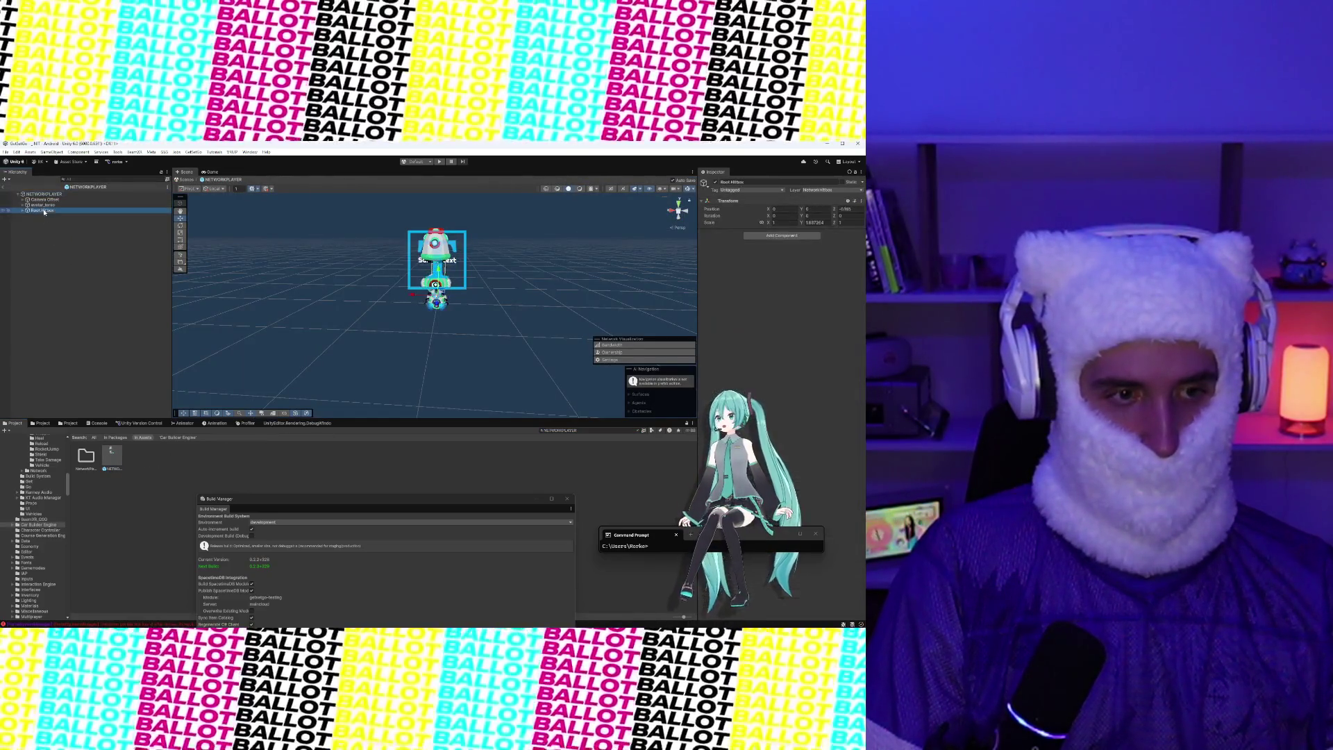
{"action": "left_click", "coordinate": [39, 204]}
Set Head To Torso Offset Y to -0.3 with Follow Height on, then open the LOCALPLAYER prefab
{"action": "mouse_move", "coordinate": [743, 542]}
{"action": "left_mouse_down"}
{"action": "mouse_move", "coordinate": [634, 522]}
{"action": "mouse_move", "coordinate": [512, 477]}
{"action": "left_mouse_up"}
{"action": "left_click", "coordinate": [819, 435]}
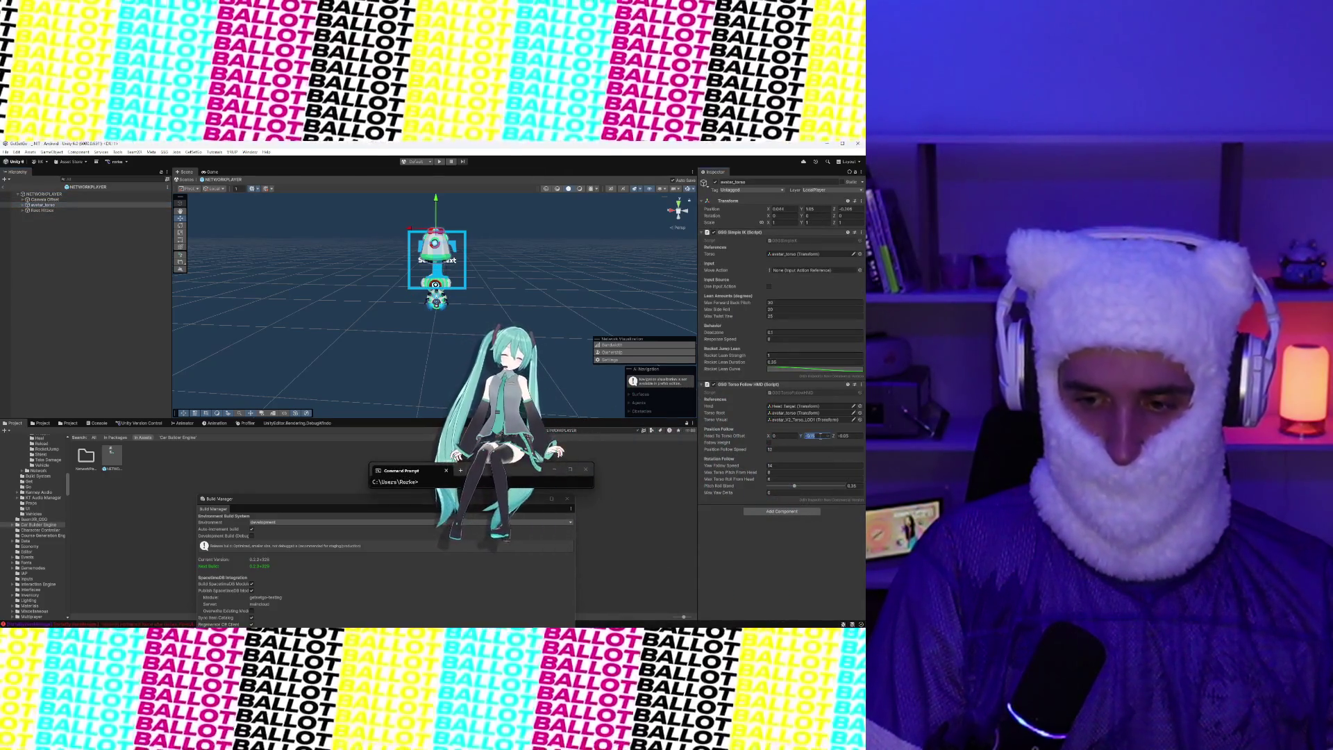
{"action": "type", "text": "-0.3"}
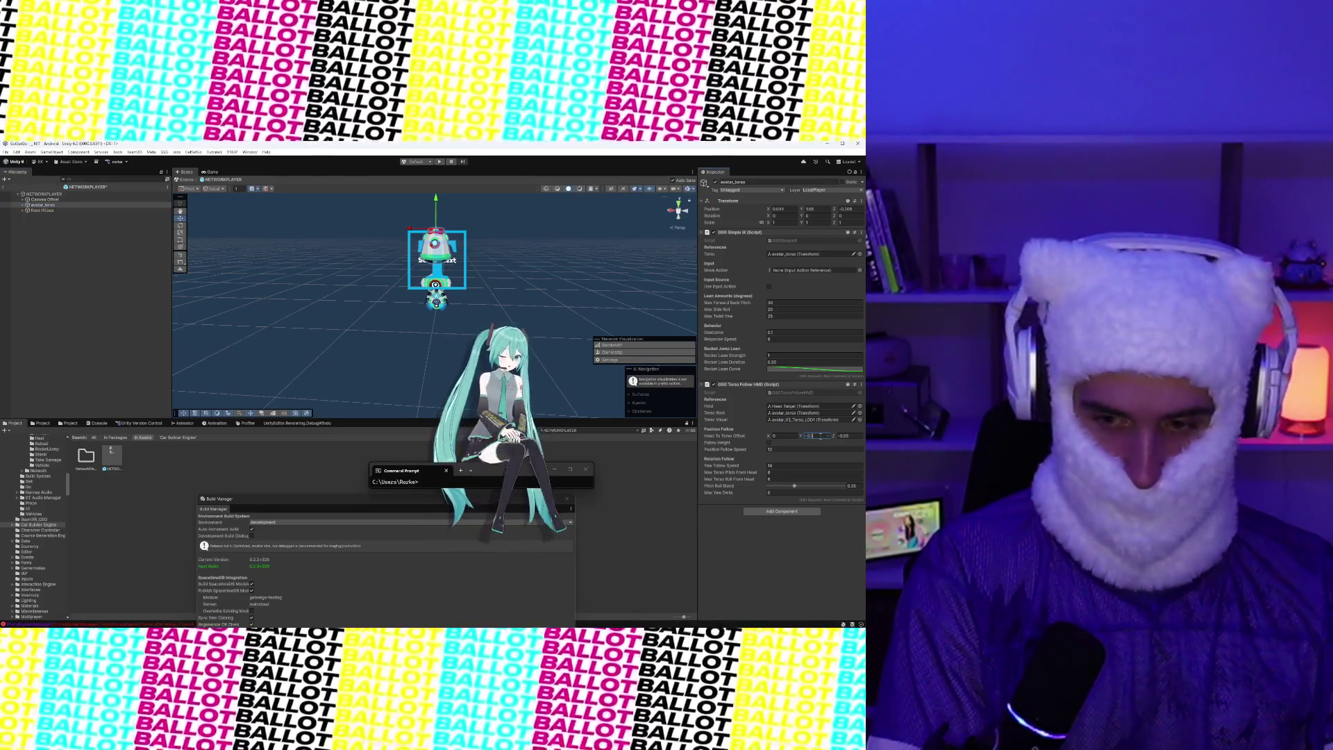
{"action": "left_click", "coordinate": [769, 443]}
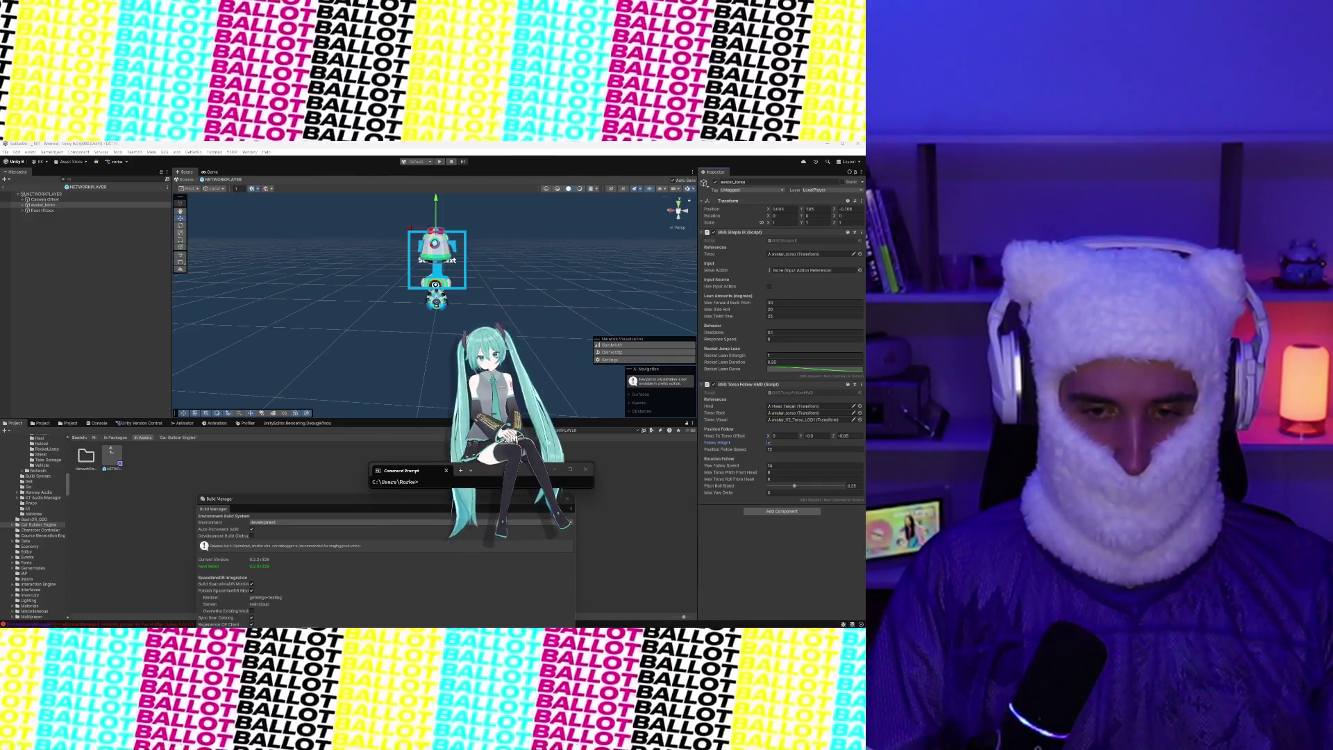
{"action": "type", "text": "LOCAL"}
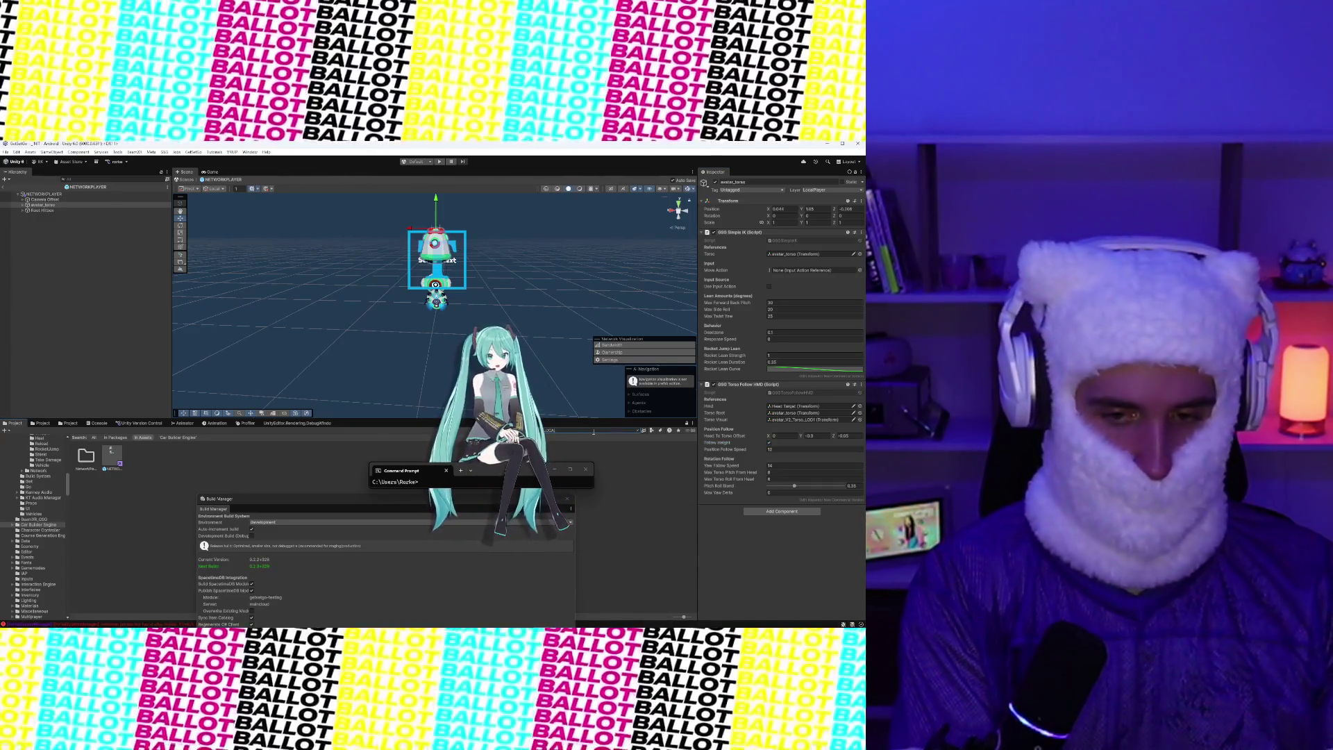
{"action": "type", "text": "PLAYER"}
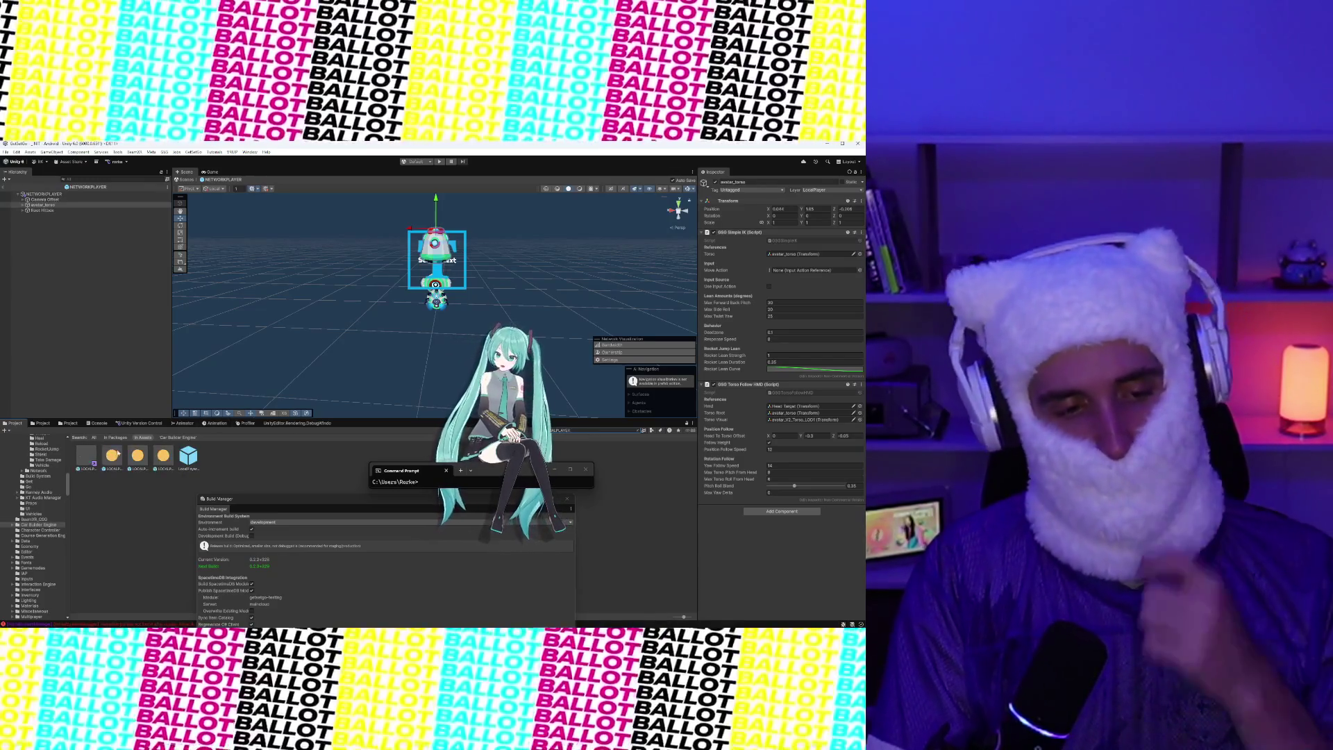
{"action": "double_click", "coordinate": [90, 459]}
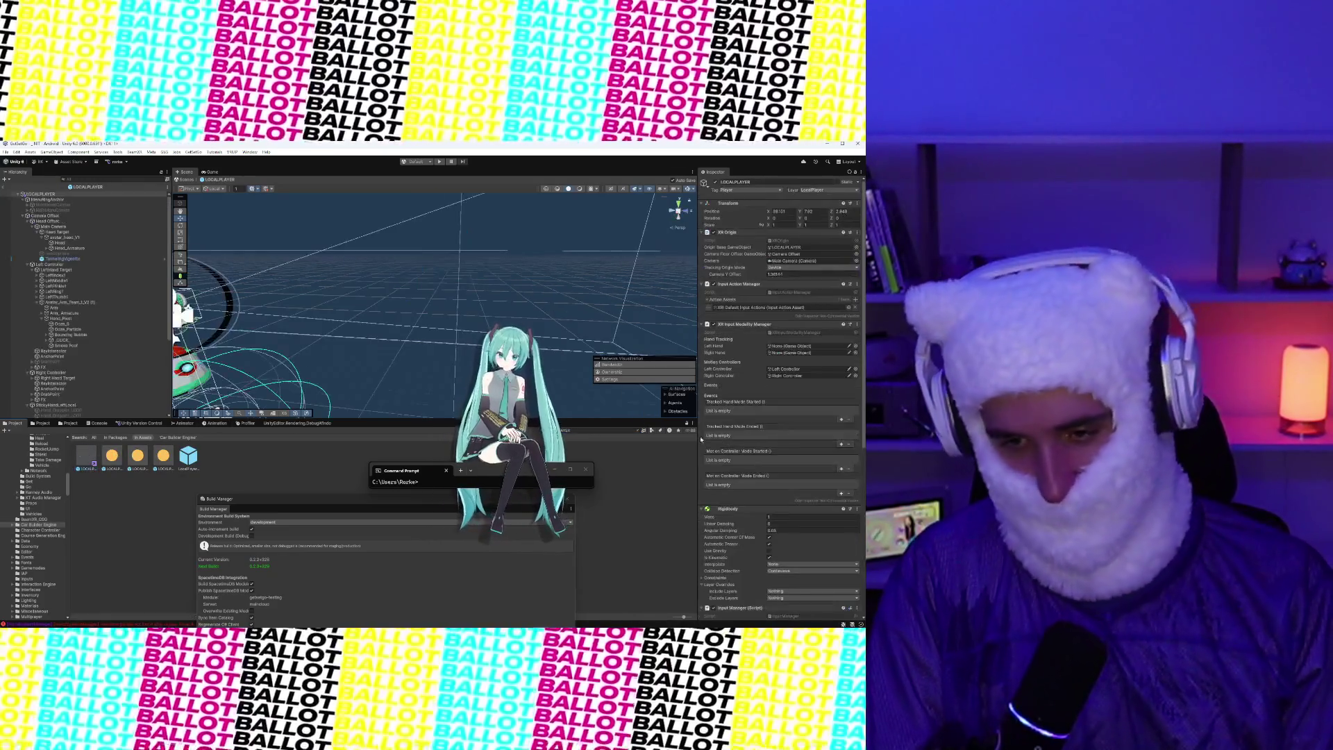
Inspect avatar_torso and the Avatar_Body_Team_1_V2 (1) mesh, then expand SANDBOX_SOCCER_FIELD while playing
{"action": "scroll", "coordinate": [851, 409], "scroll_direction": "down", "scroll_amount": 5}
{"action": "scroll", "coordinate": [83, 312], "scroll_direction": "down", "scroll_amount": 10}
{"action": "left_click", "coordinate": [43, 394]}
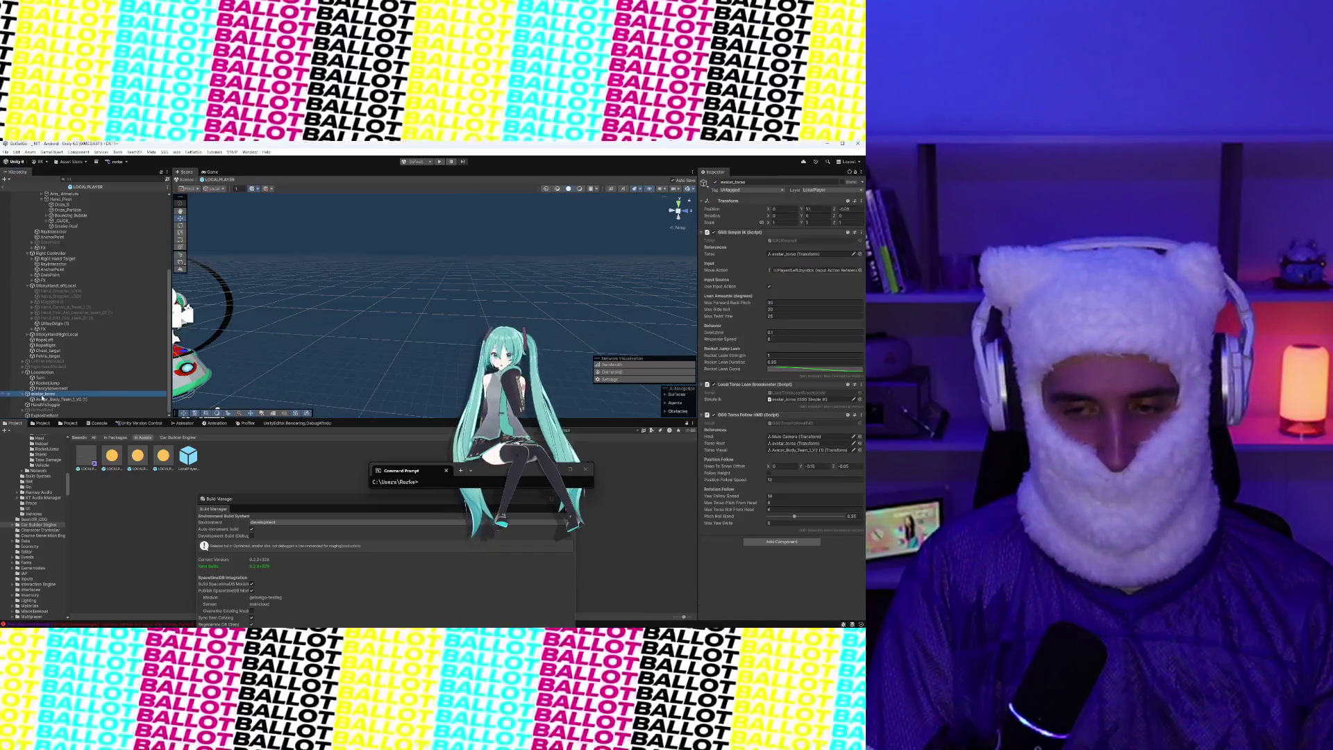
{"action": "left_click", "coordinate": [45, 400]}
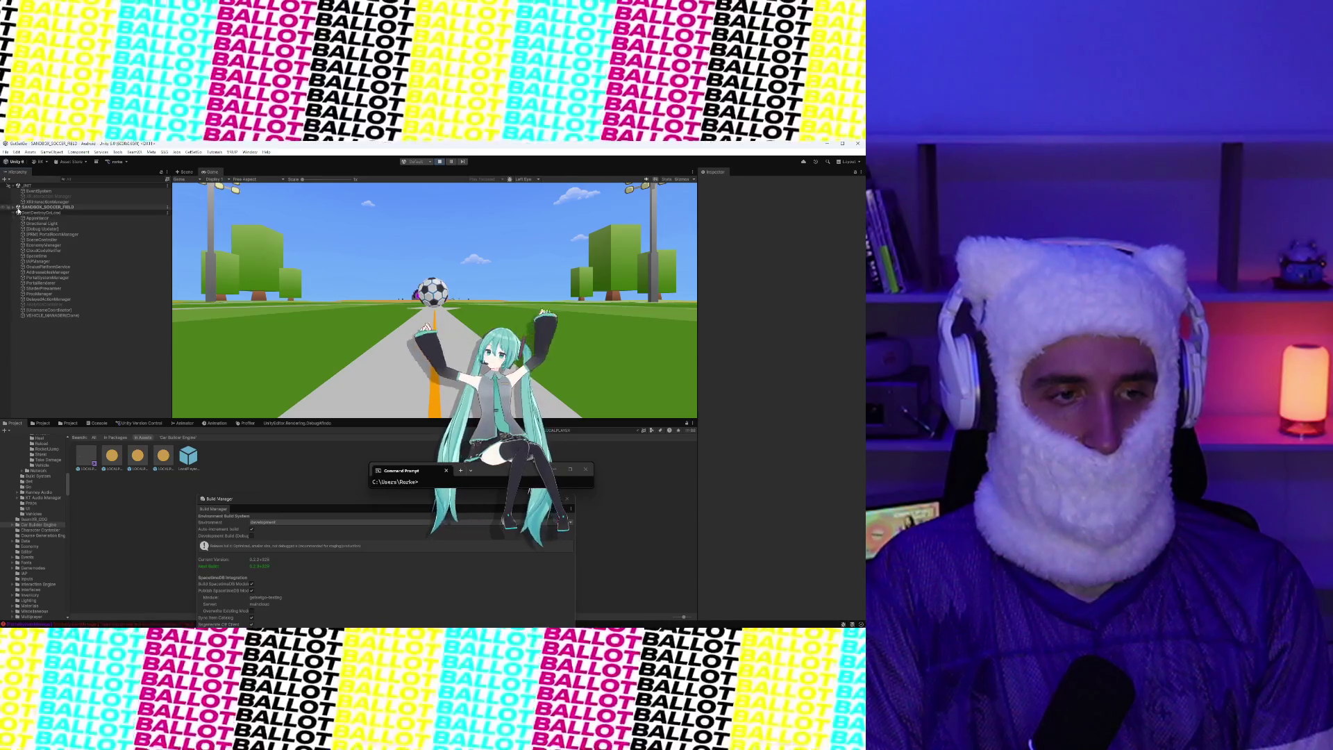
{"action": "left_click", "coordinate": [14, 208]}
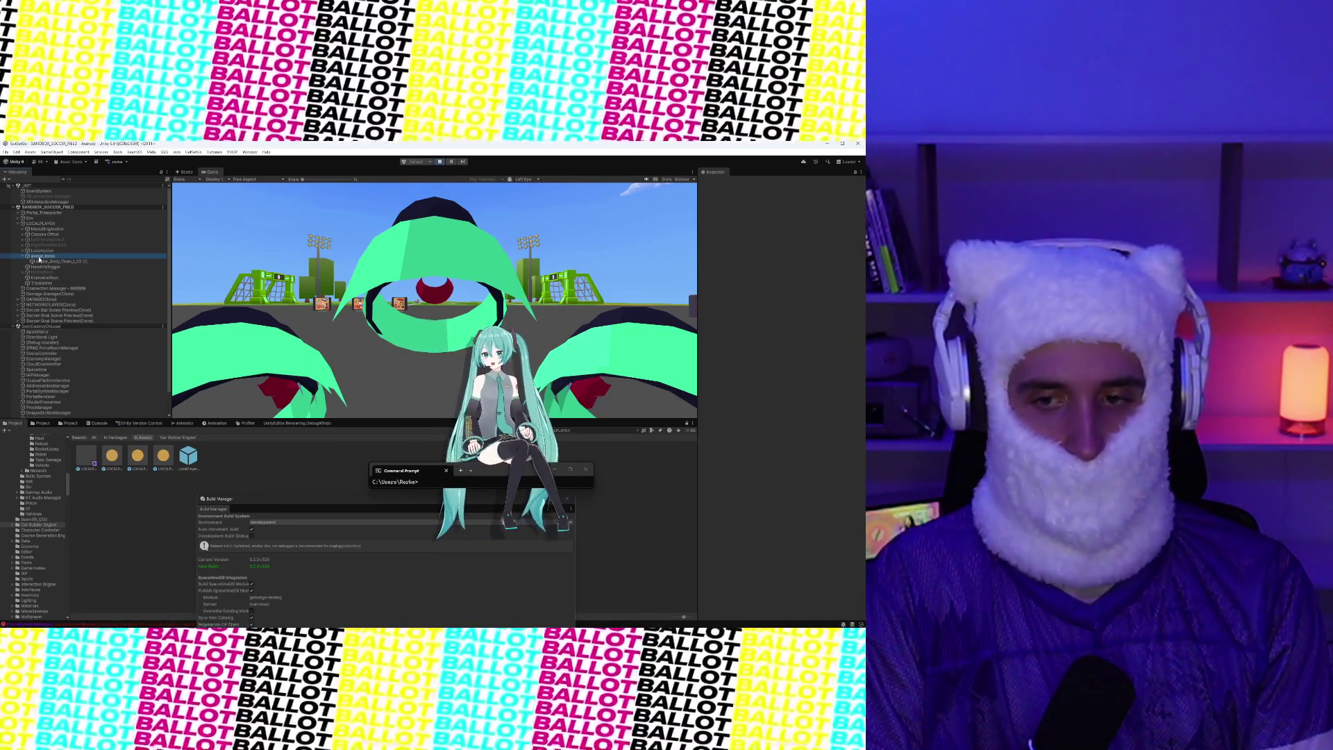
Select avatar_torso, glancing at its body mesh, and enter -0.3 for Head To Torso Offset Y
{"action": "left_click", "coordinate": [40, 257]}
{"action": "left_click", "coordinate": [41, 261]}
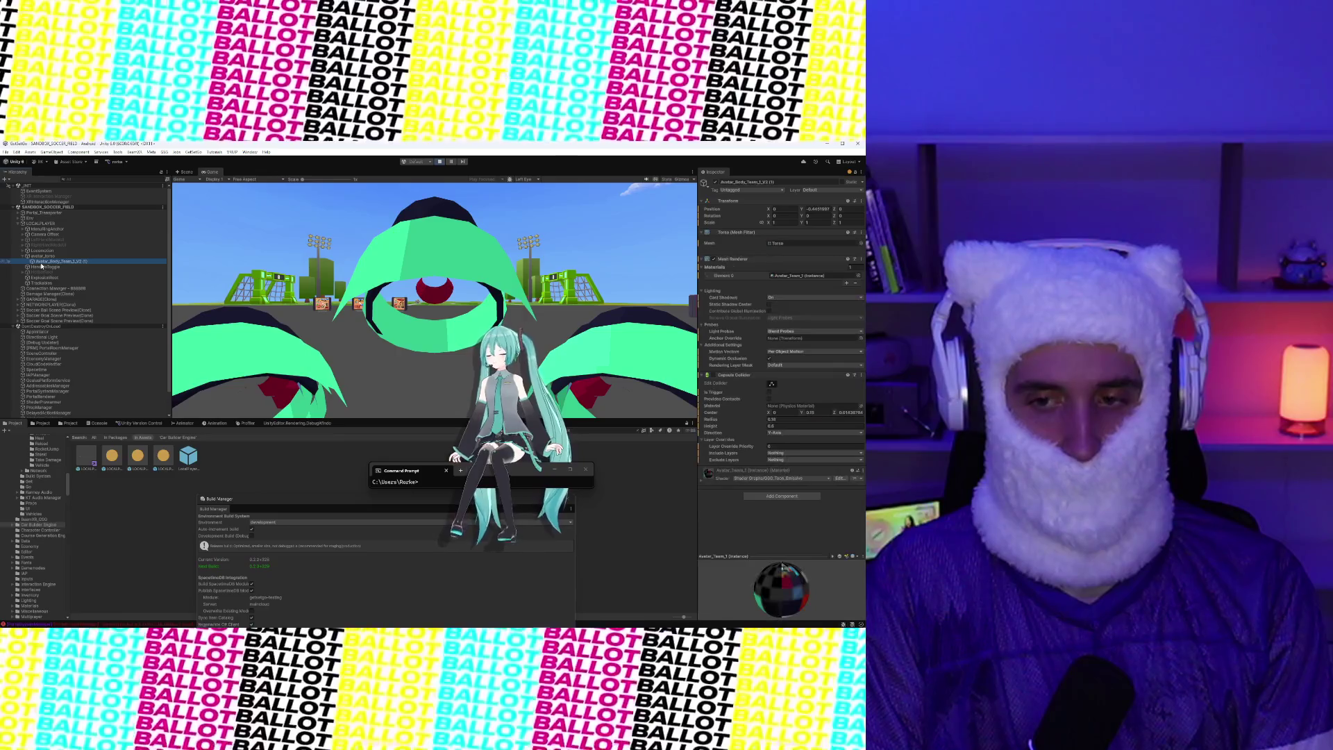
{"action": "left_click", "coordinate": [42, 257]}
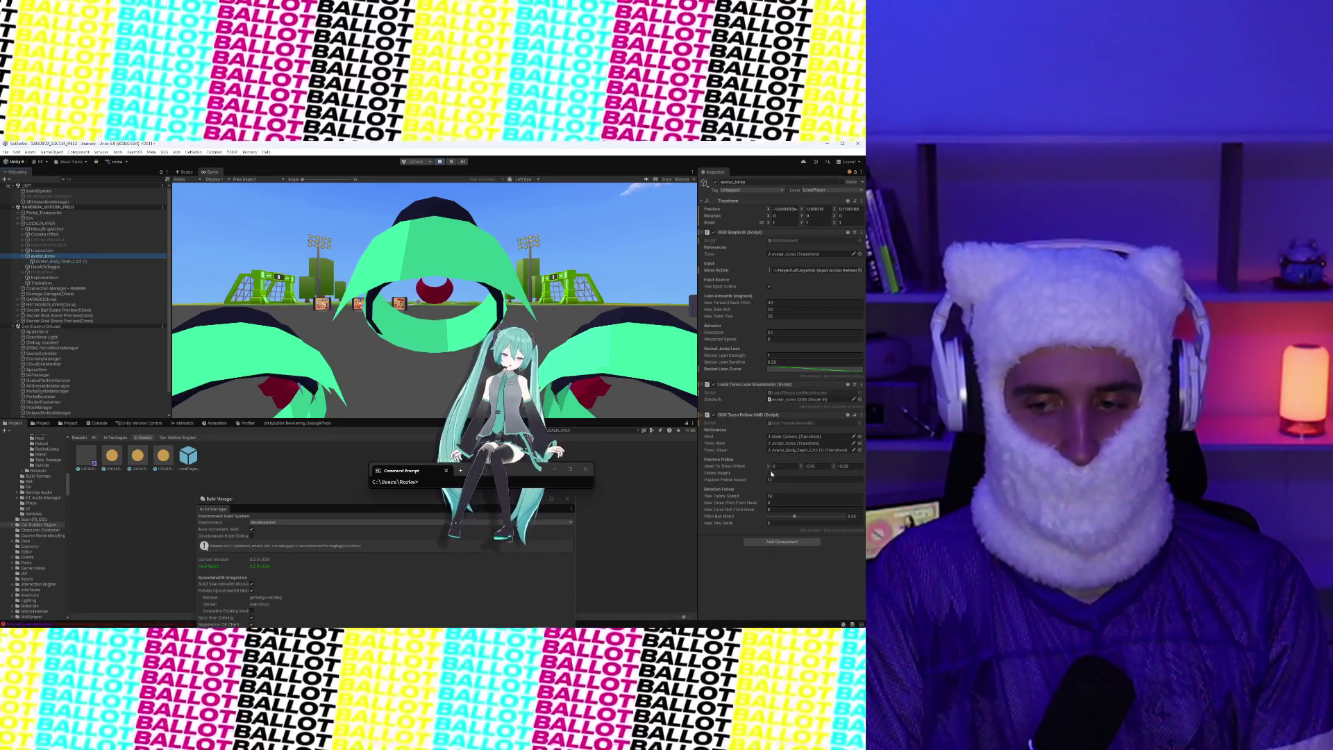
{"action": "left_click", "coordinate": [814, 466]}
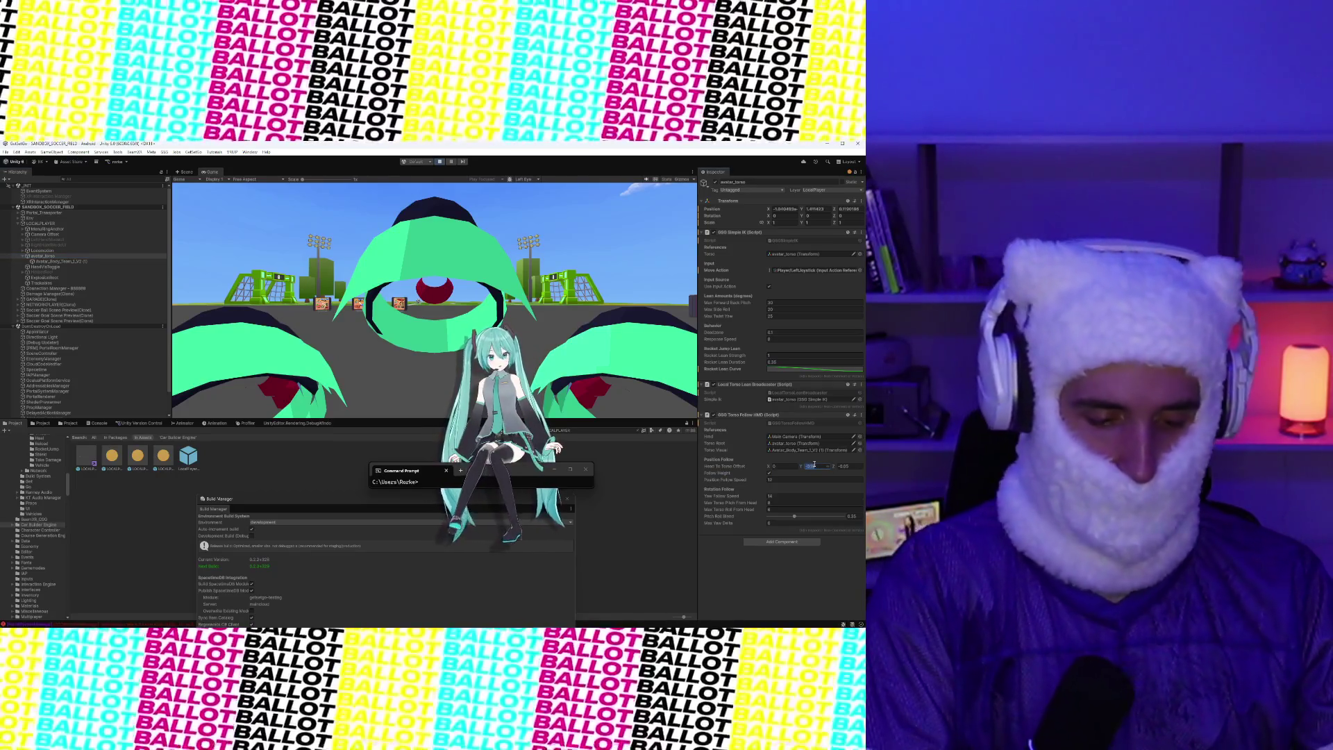
{"action": "type", "text": "-0.3"}
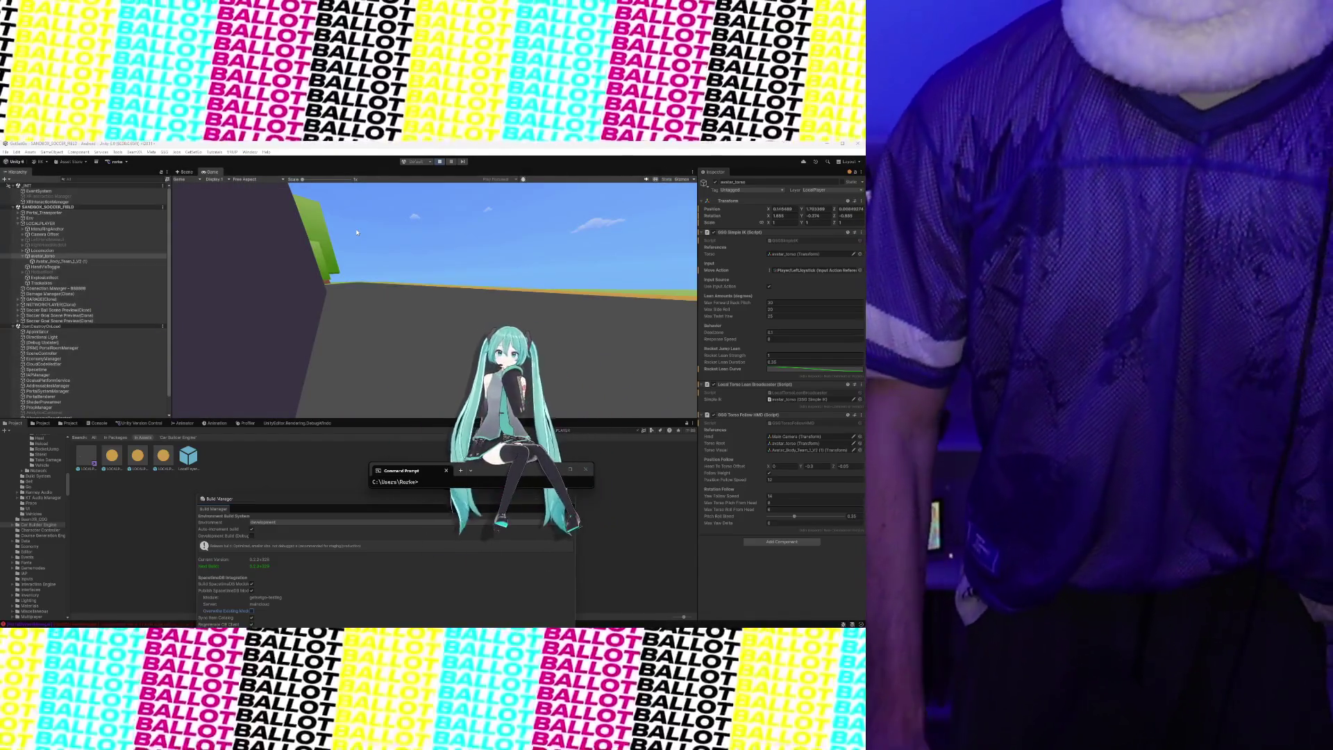
Exit Play mode and change the Project search query's last letter to R
{"action": "key", "text": "ctrl+p"}
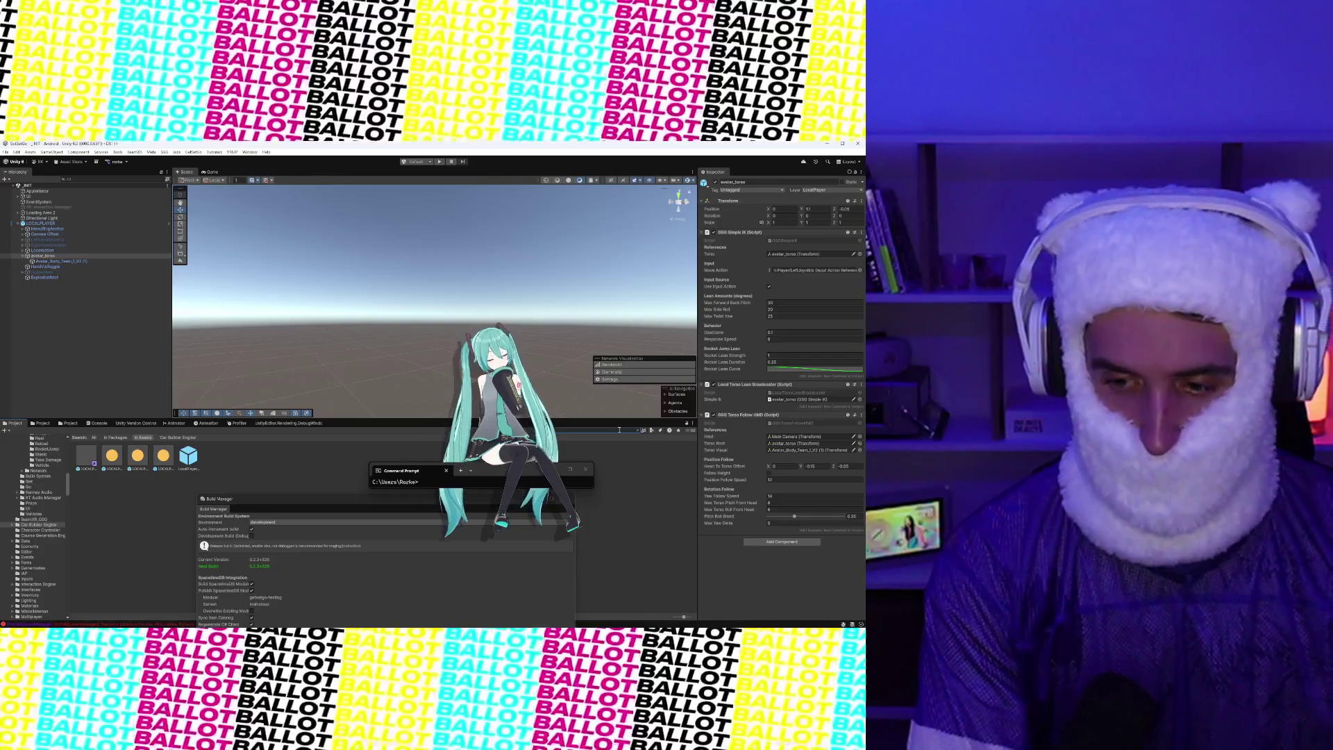
{"action": "key", "text": "BackSpace"}
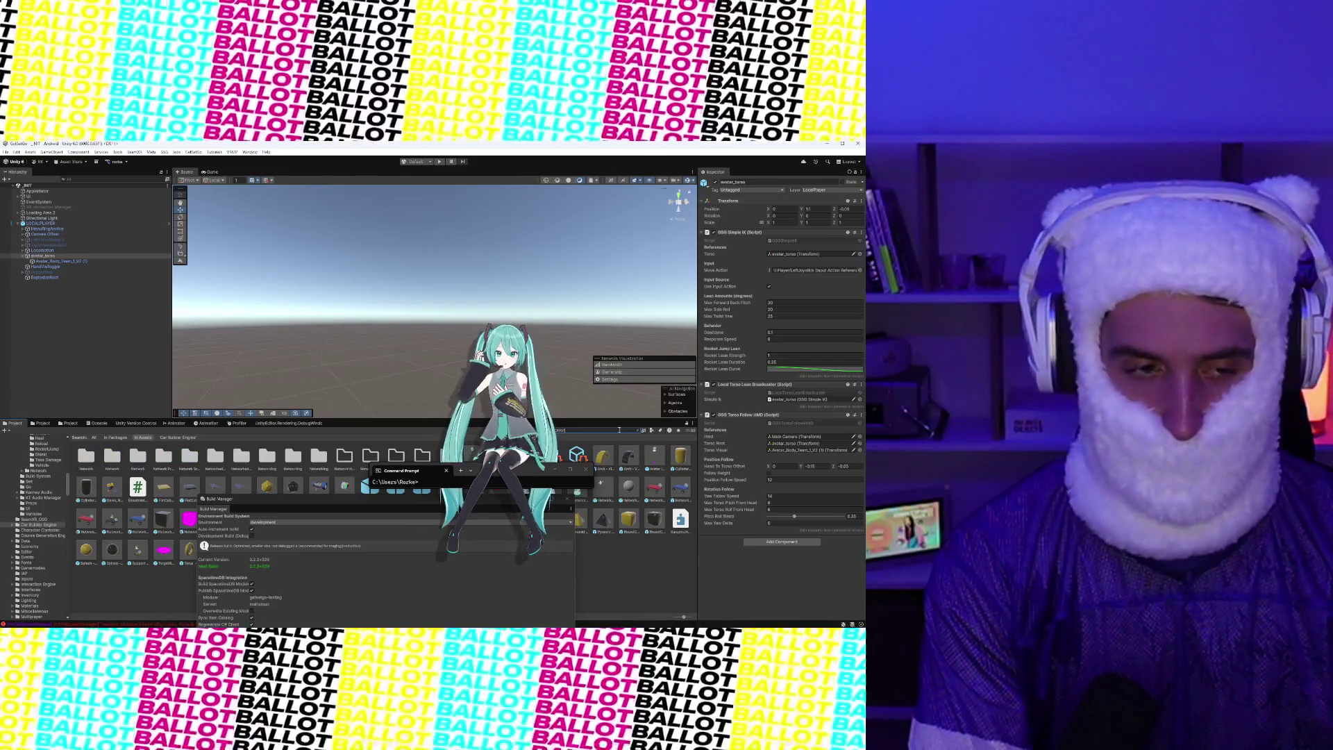
{"action": "type", "text": "RKPLAYER"}
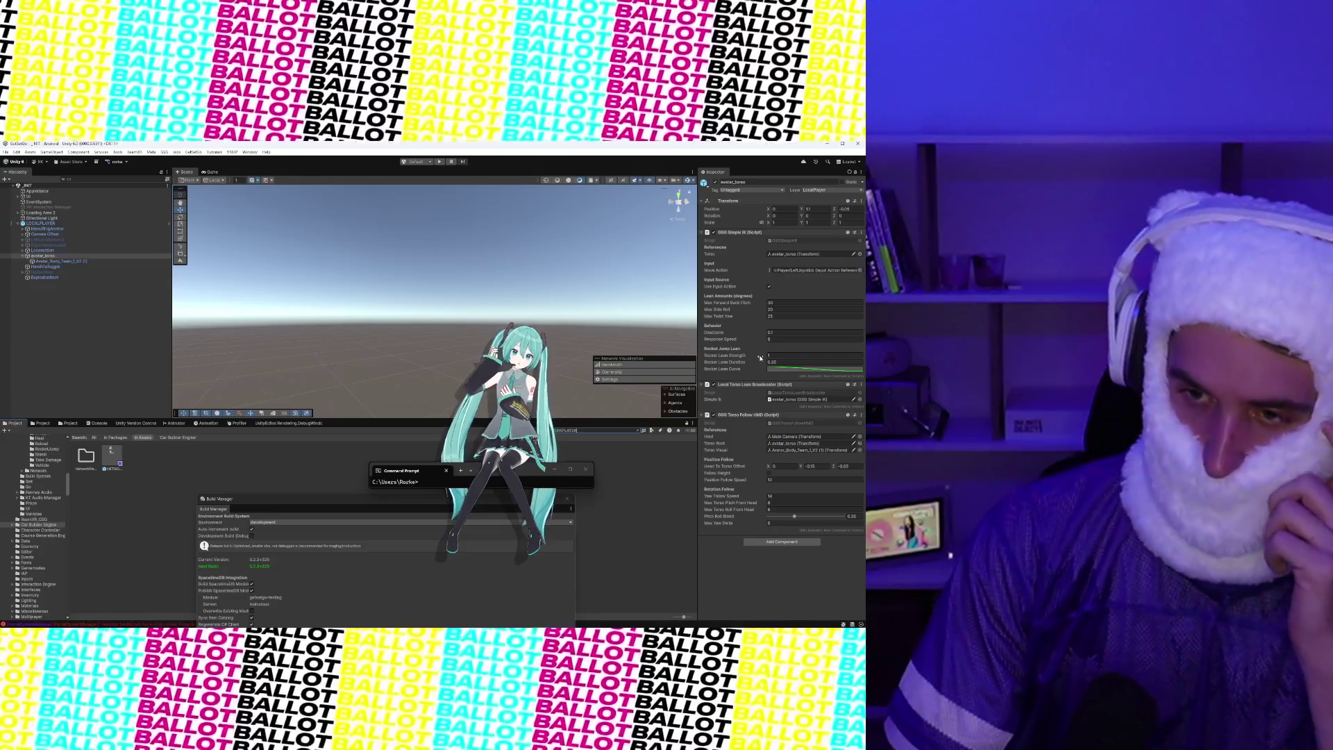
Recheck avatar_torso's Head To Torso Offset Y and LOCALPLAYER, then clear the Project search
{"action": "left_click", "coordinate": [812, 466]}
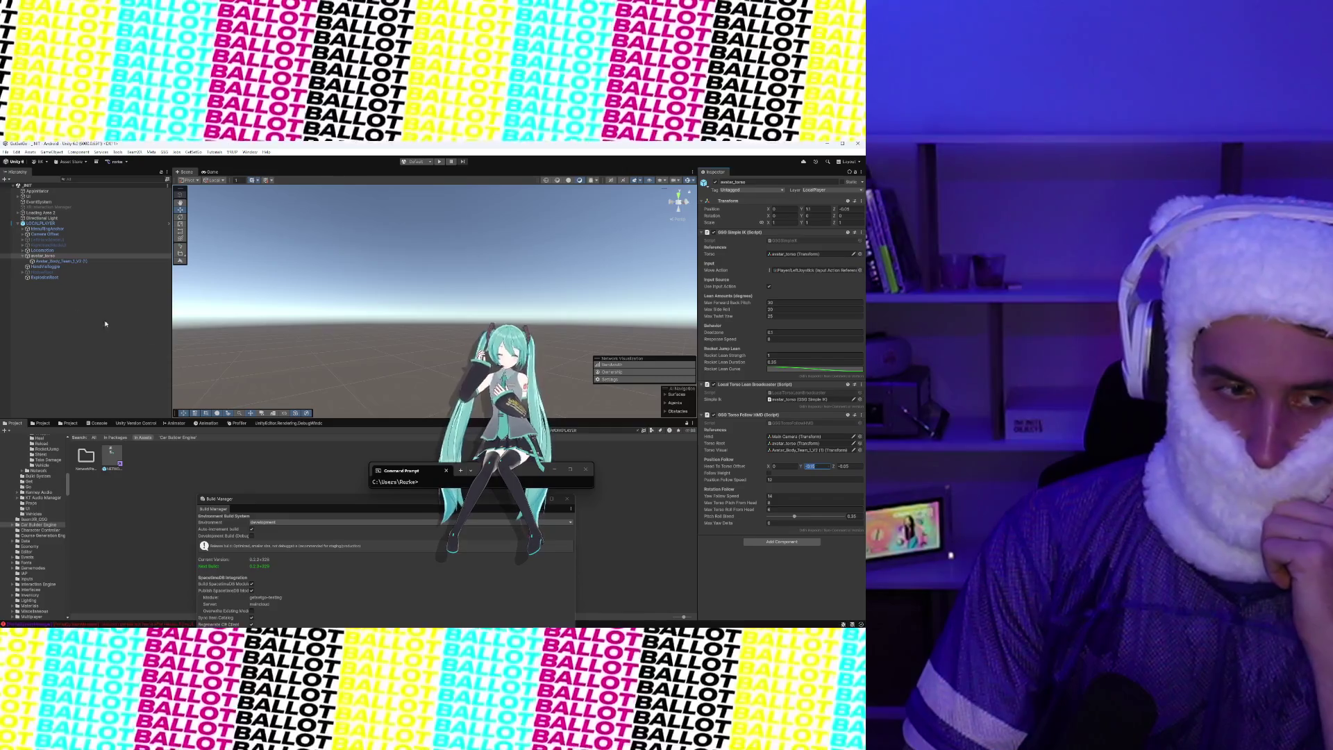
{"action": "left_click", "coordinate": [45, 223]}
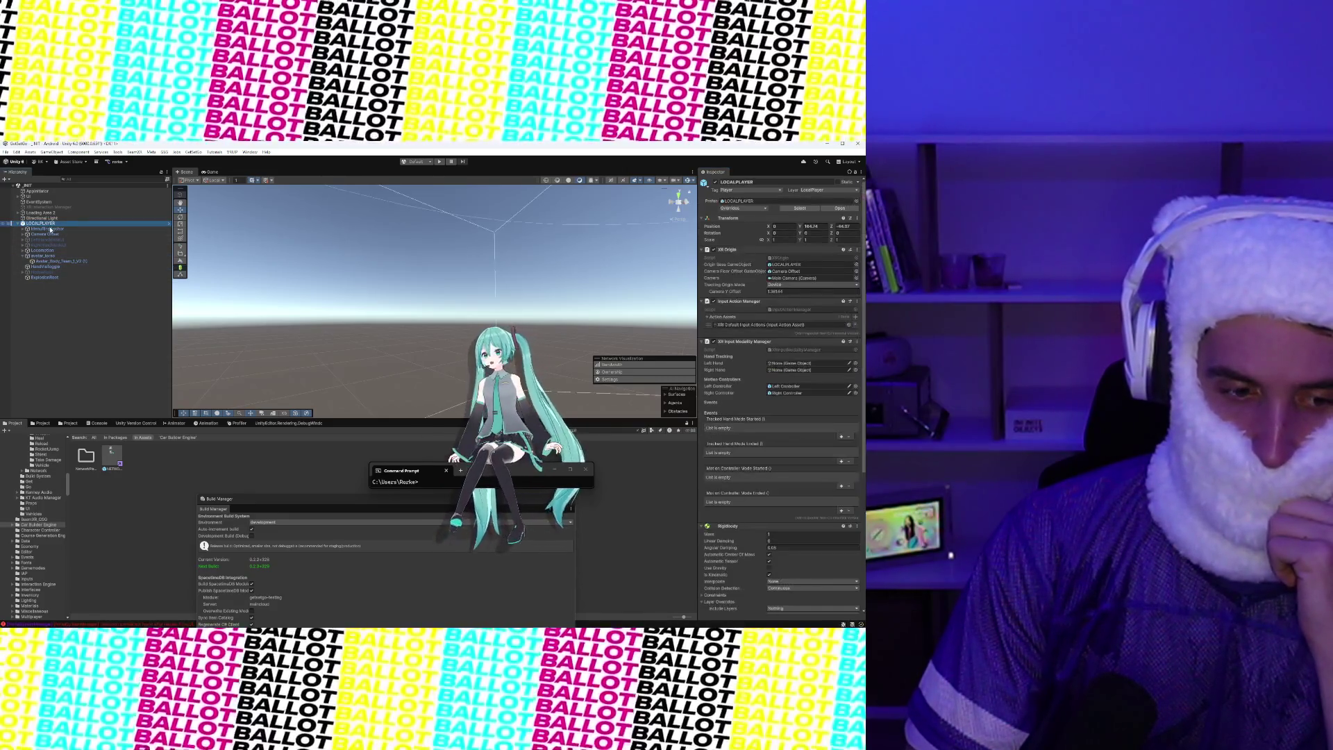
{"action": "left_click", "coordinate": [53, 256]}
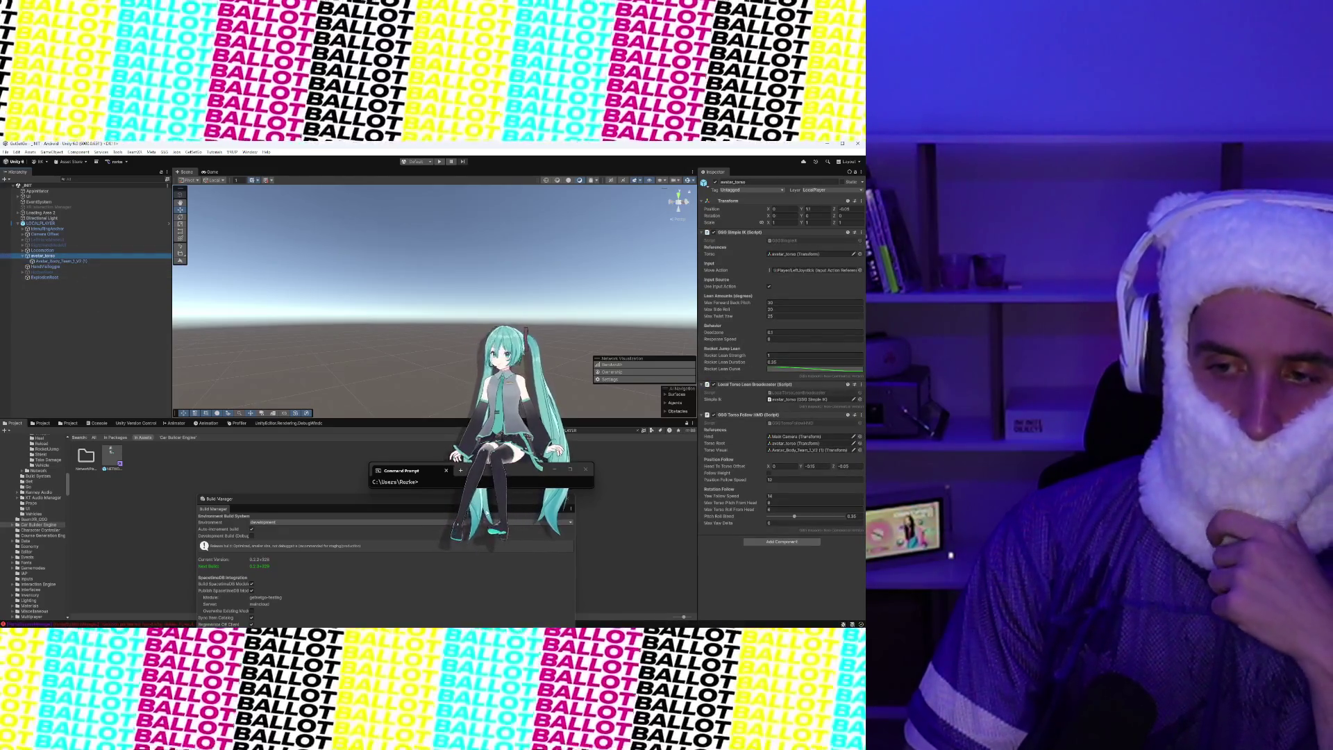
{"action": "left_click", "coordinate": [625, 431]}
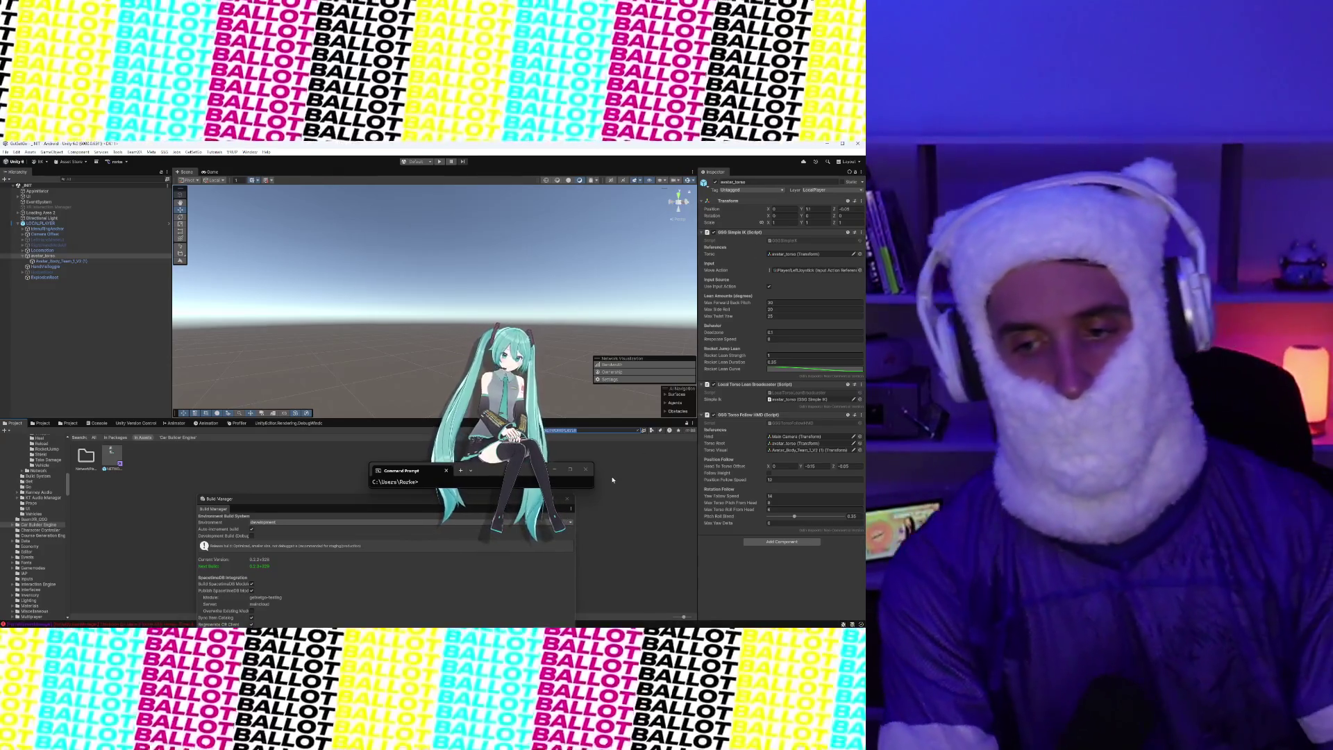
{"action": "key", "text": "BackSpace"}
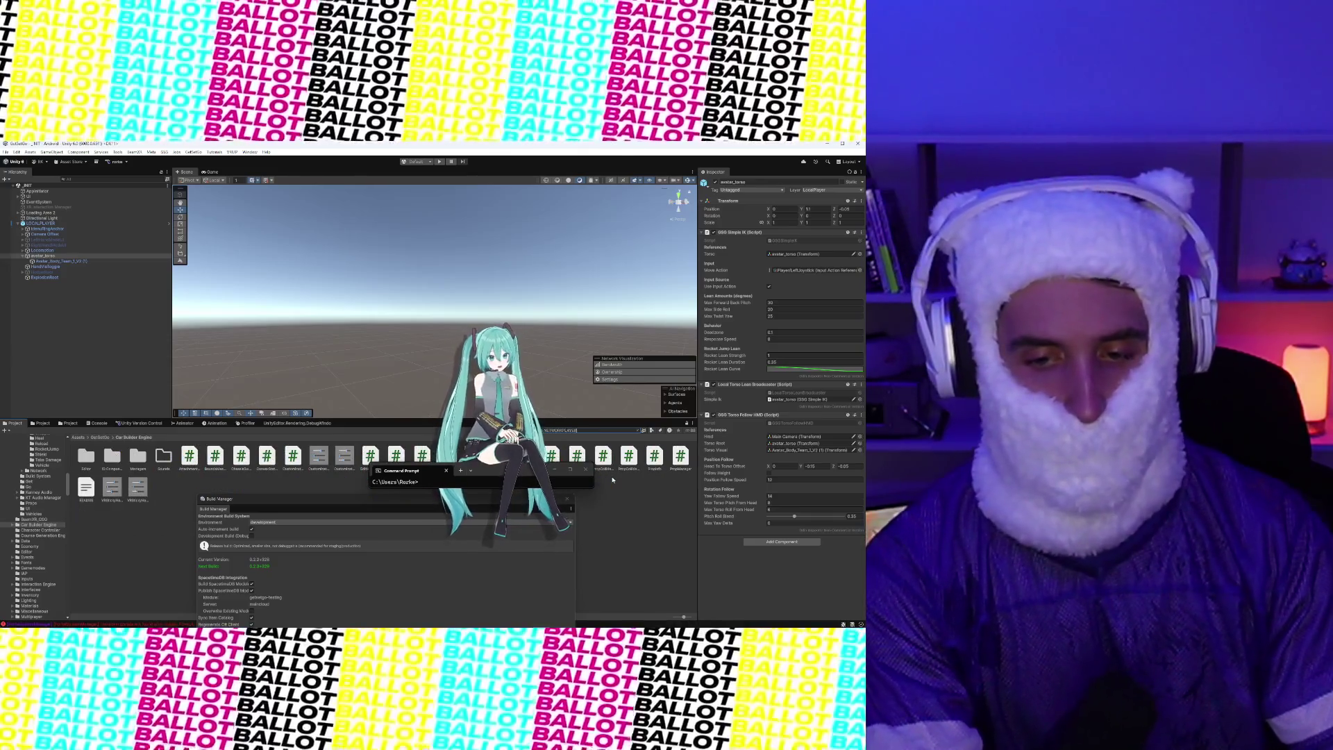
{"action": "key", "text": "ctrl+z"}
{"action": "double_click", "coordinate": [112, 455]}
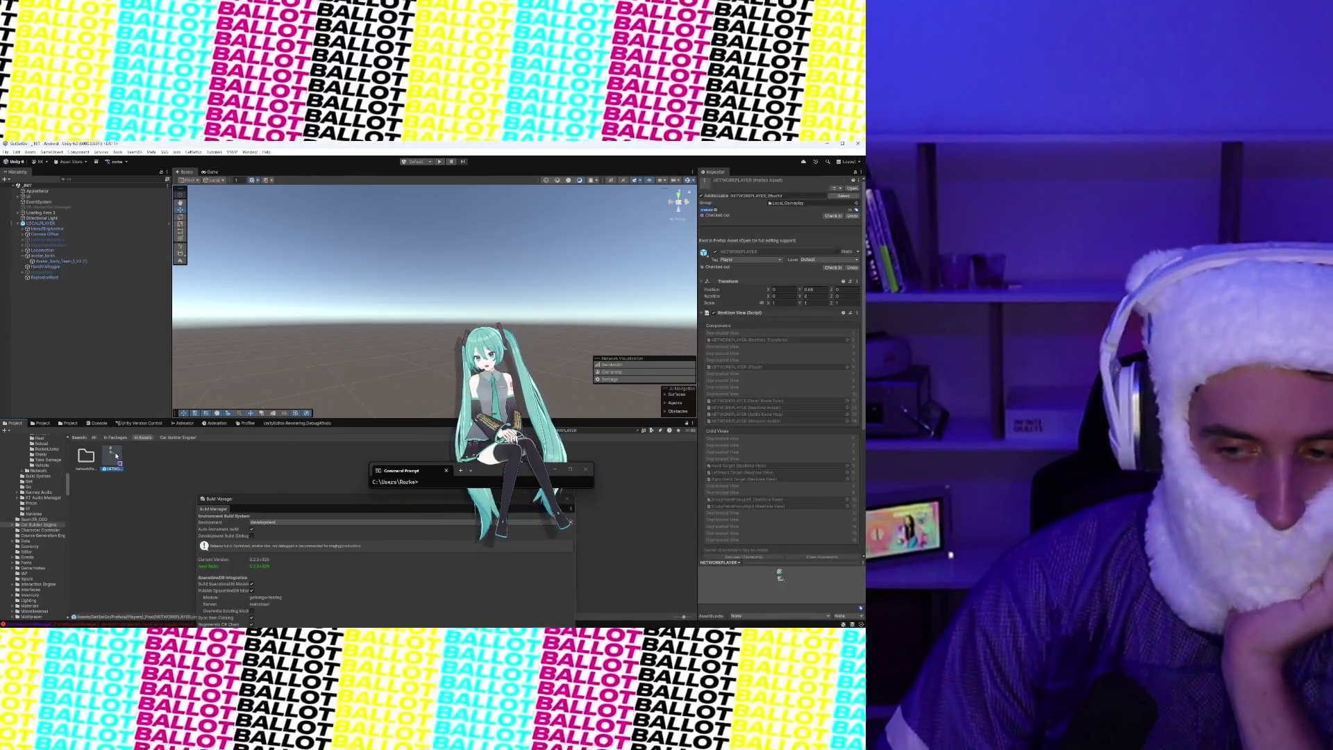
{"action": "scroll", "coordinate": [746, 423], "scroll_direction": "down", "scroll_amount": 15}
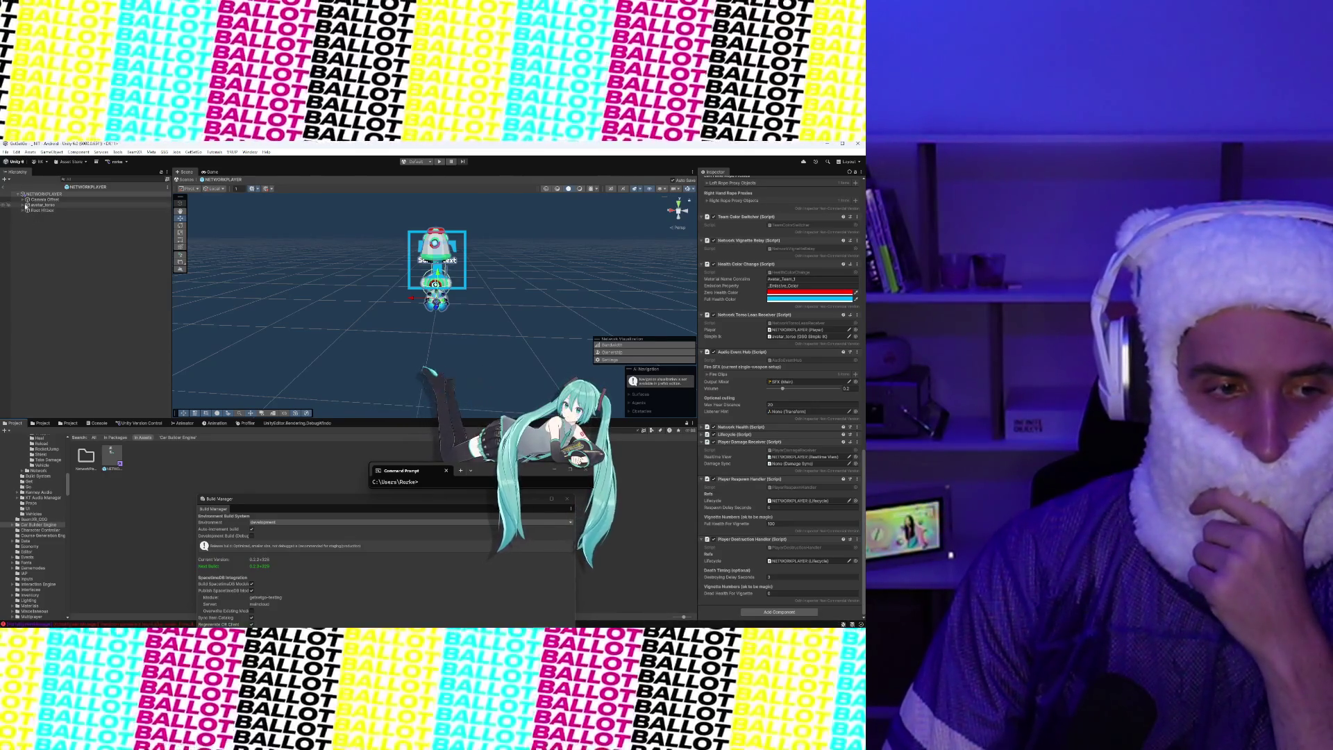
{"action": "left_click", "coordinate": [30, 216]}
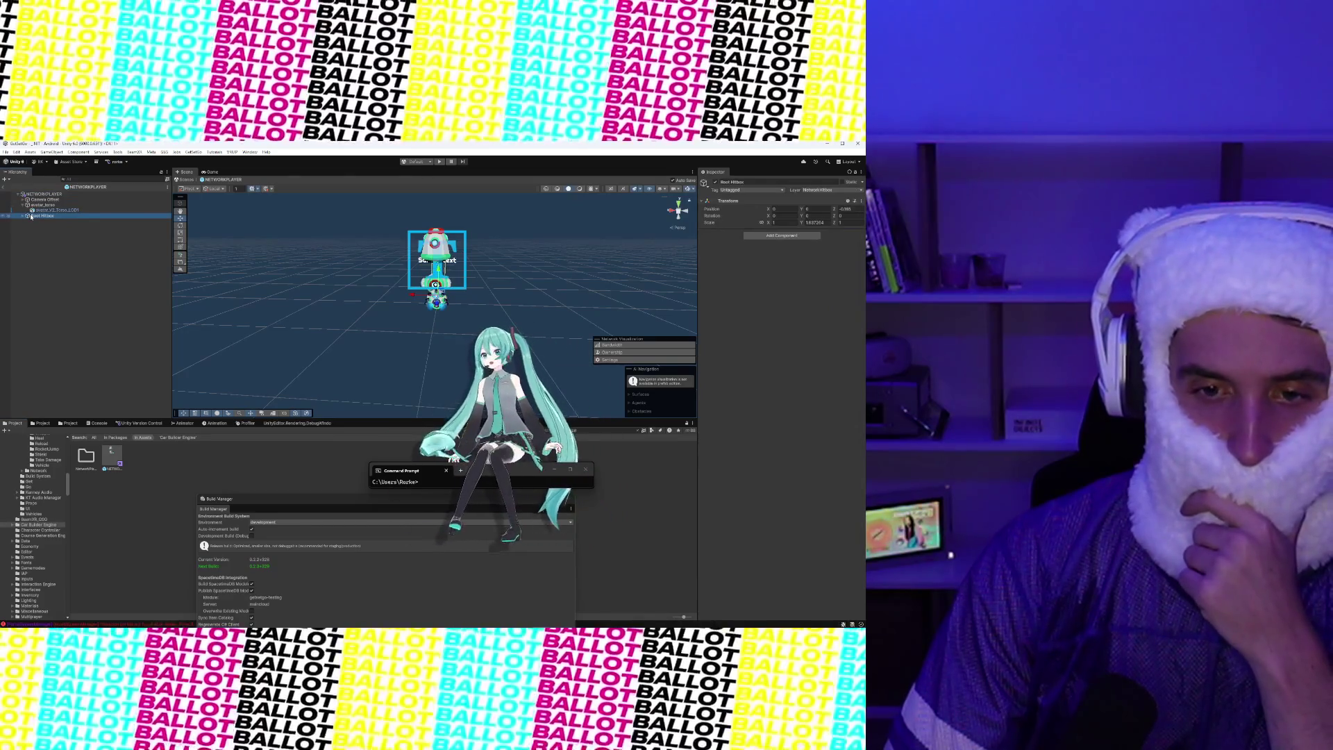
{"action": "left_click", "coordinate": [34, 206]}
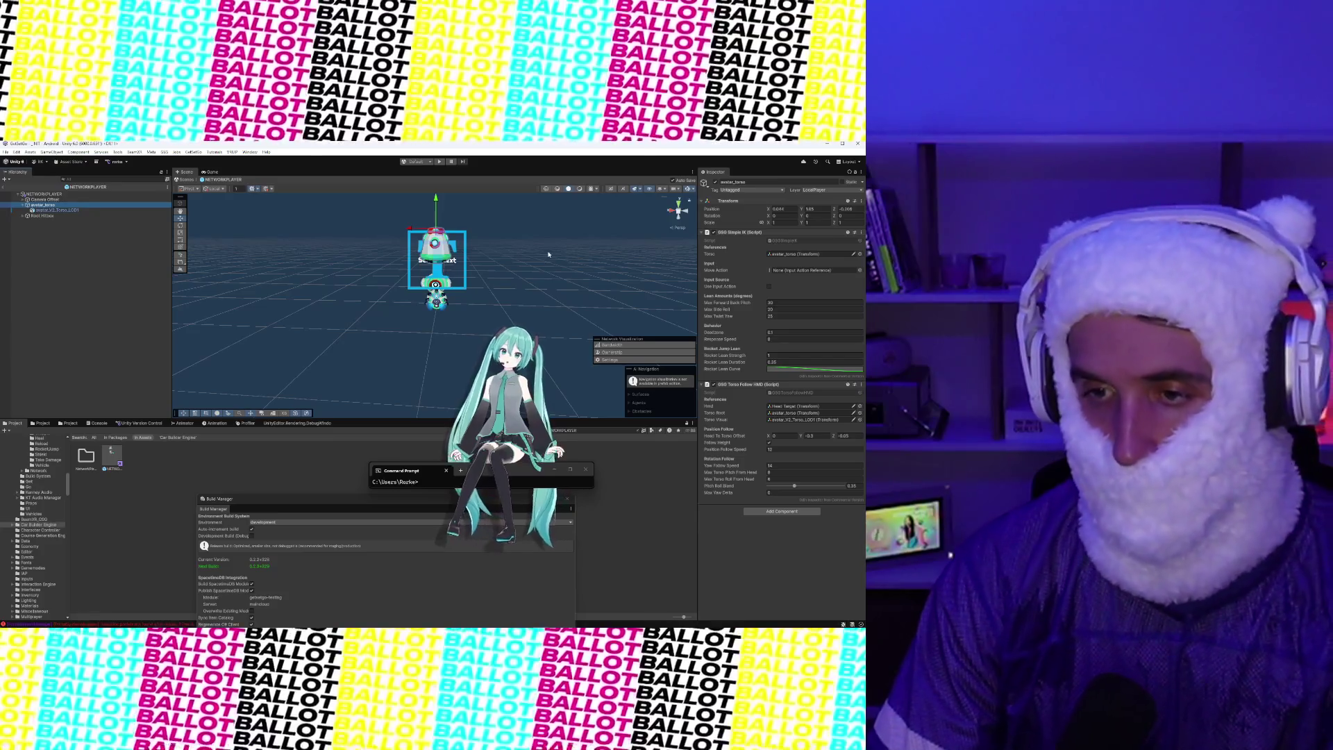
{"action": "left_click", "coordinate": [88, 200]}
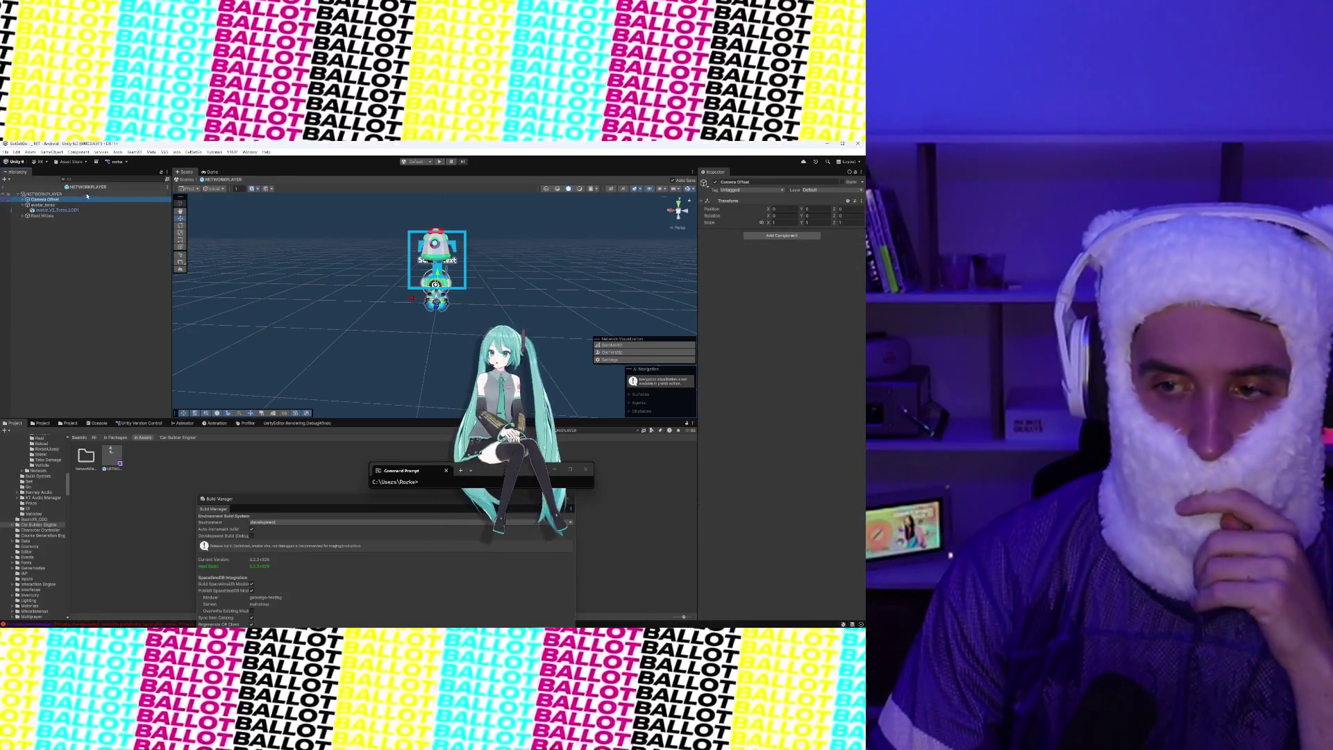
{"action": "left_click", "coordinate": [87, 195]}
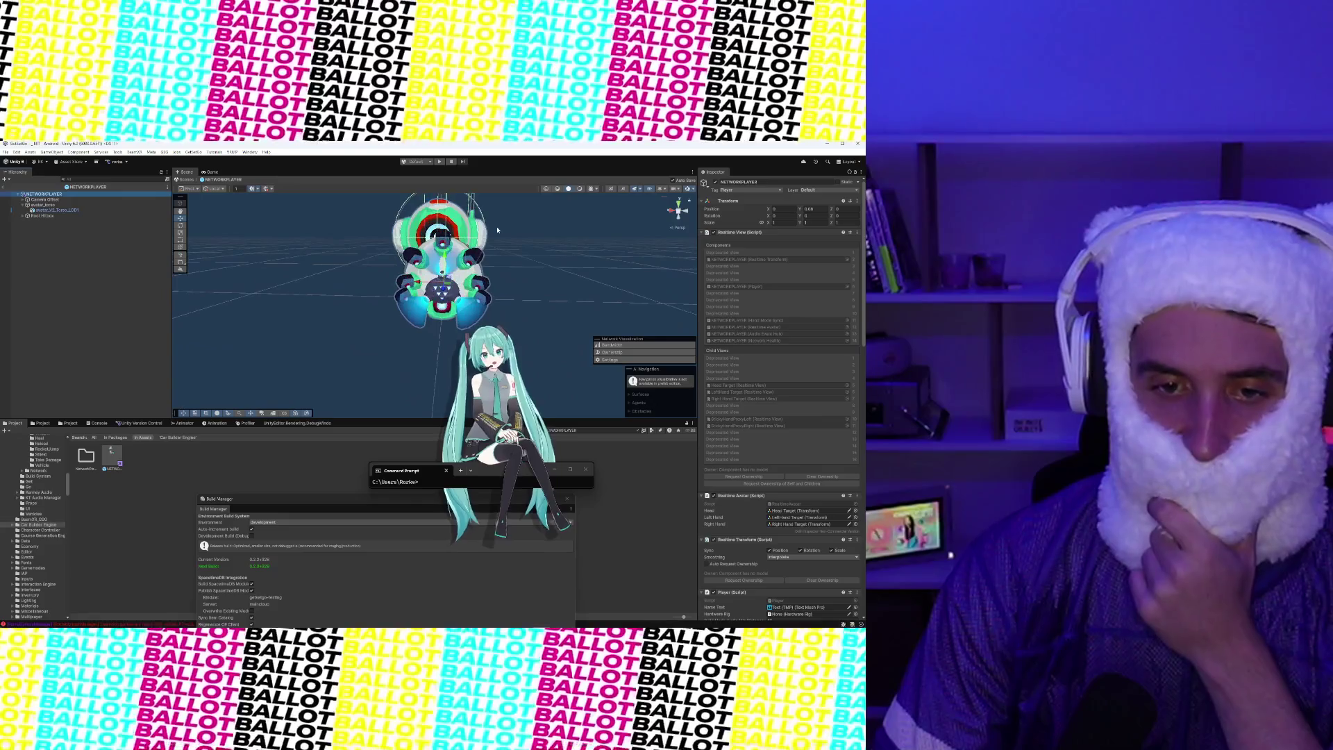
Select the robot's Head mesh in the Scene view and frame it
{"action": "left_click", "coordinate": [484, 232]}
{"action": "left_click", "coordinate": [484, 233]}
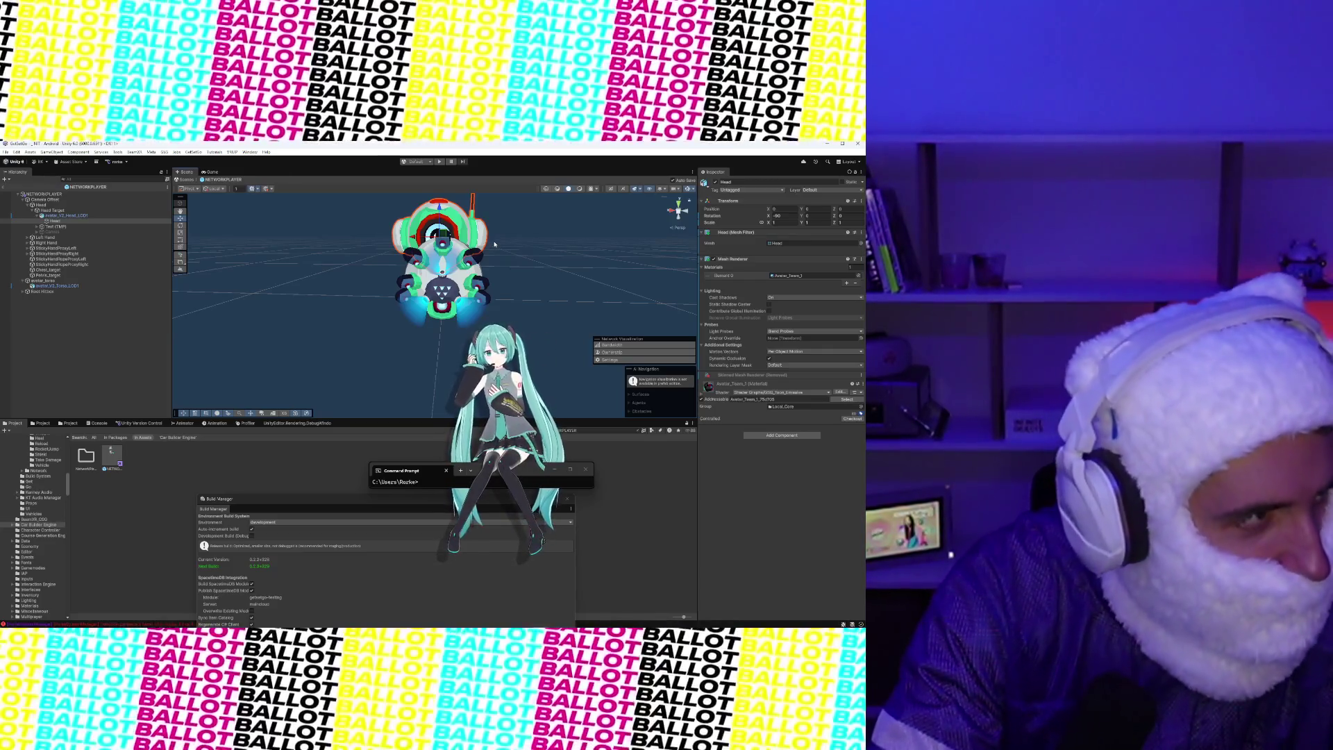
{"action": "key", "text": "f"}
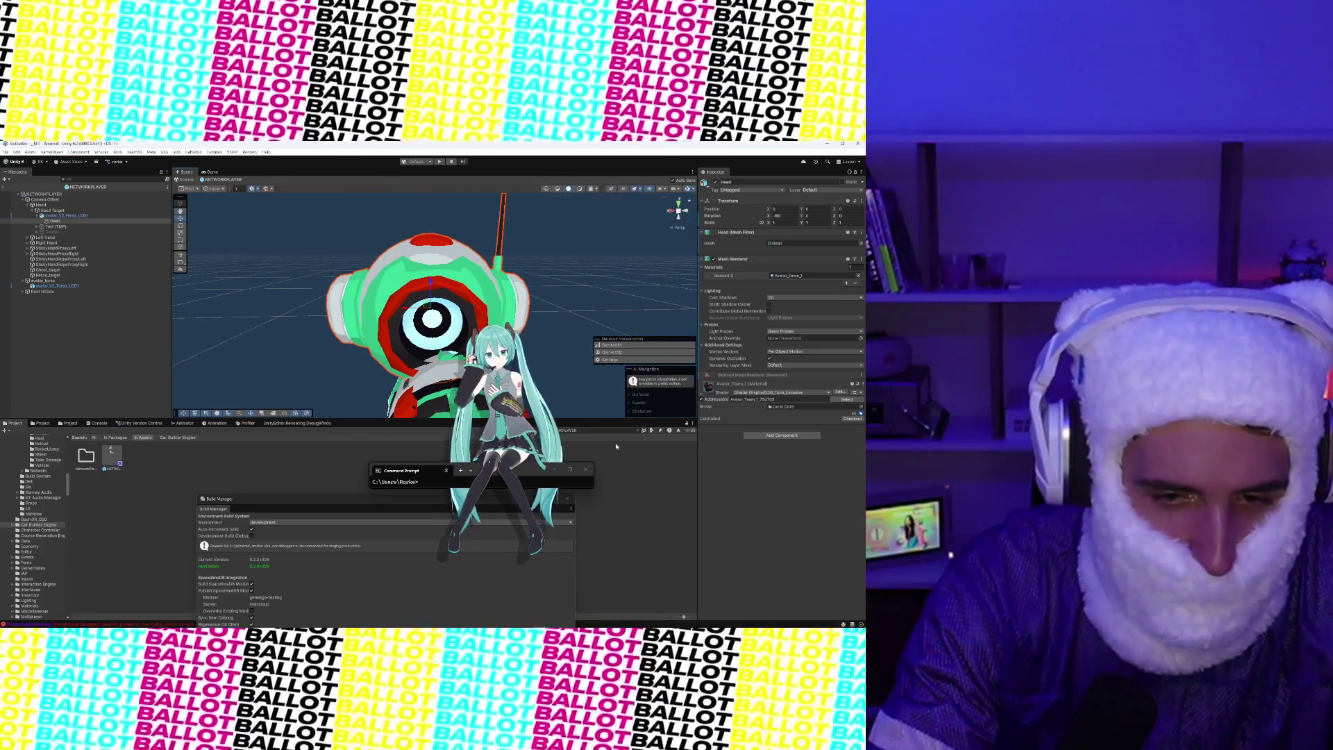
Search the Project for LOCALPLAYER and open that prefab for editing
{"action": "scroll", "coordinate": [507, 268], "scroll_direction": "down", "scroll_amount": 2}
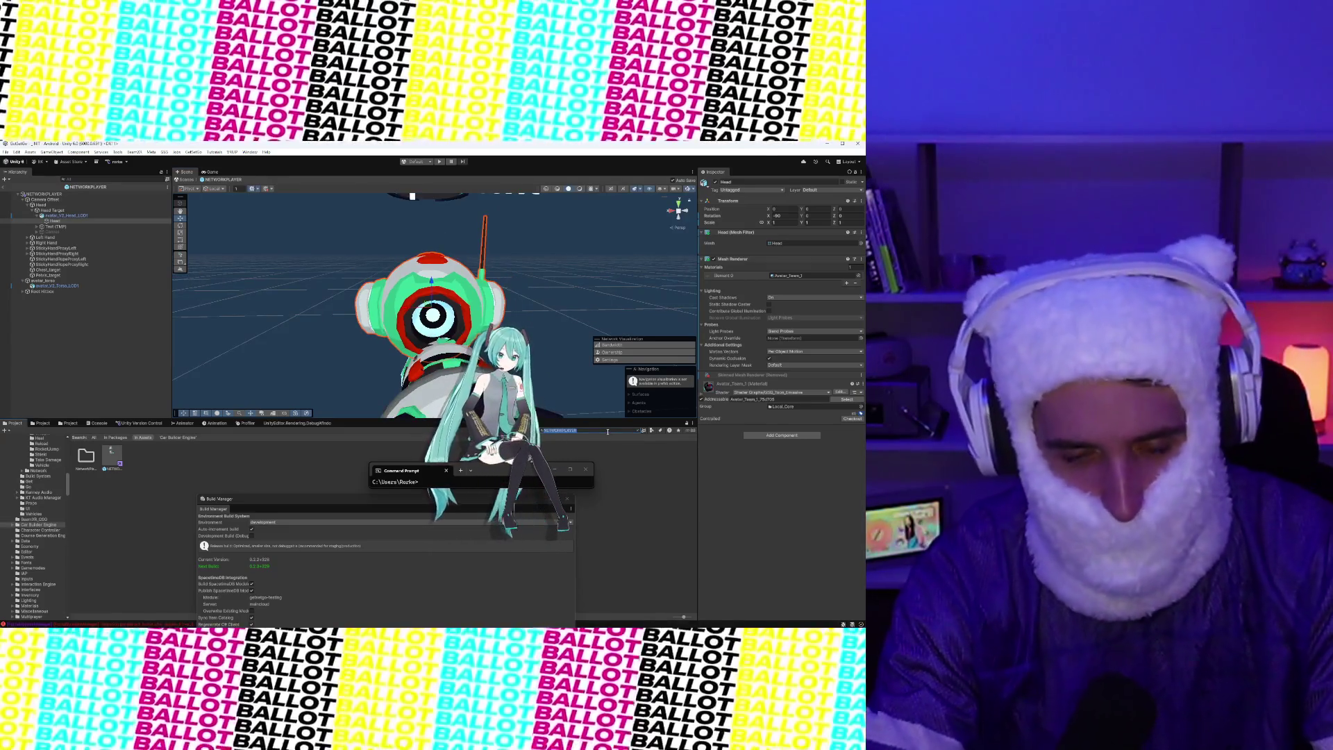
{"action": "type", "text": "ALPLAYER"}
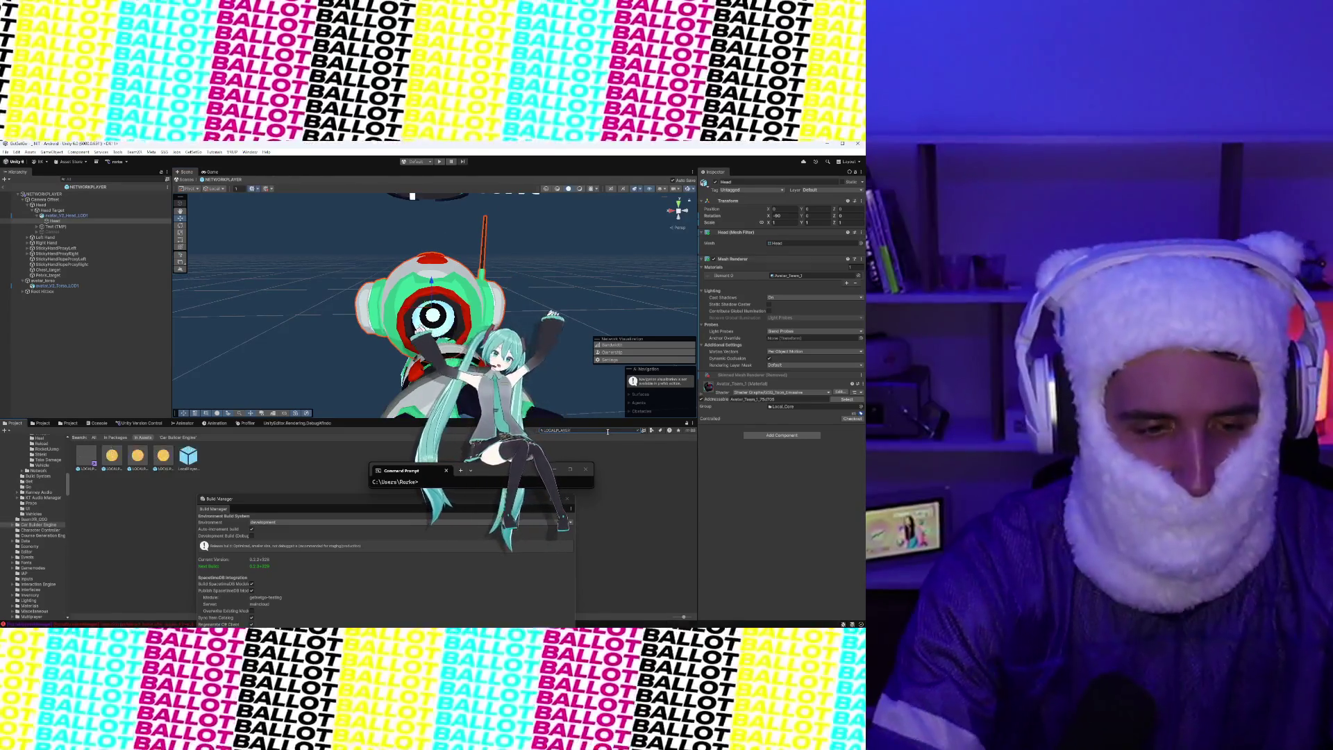
{"action": "double_click", "coordinate": [93, 459]}
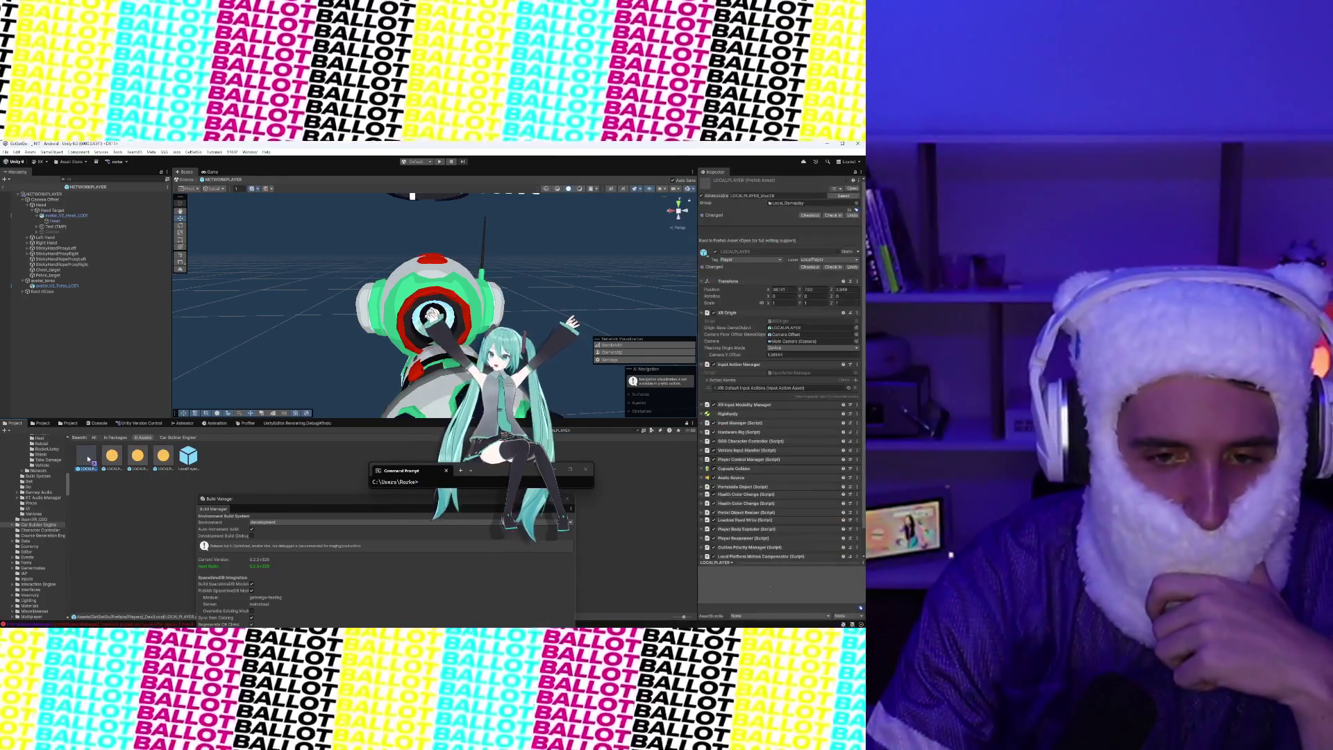
{"action": "key", "text": "f"}
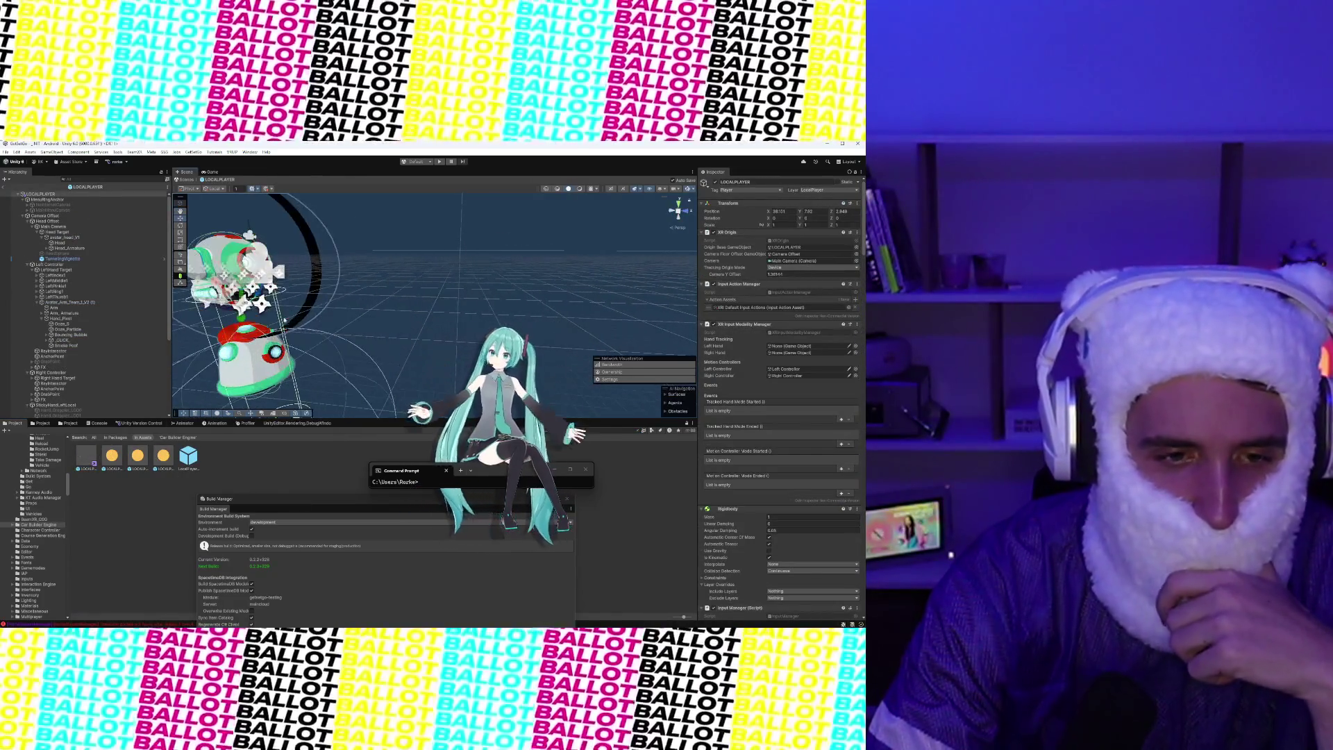
{"action": "left_click", "coordinate": [218, 266]}
{"action": "left_click_drag", "start_coordinate": [218, 266], "coordinate": [384, 269]}
{"action": "key", "text": "f"}
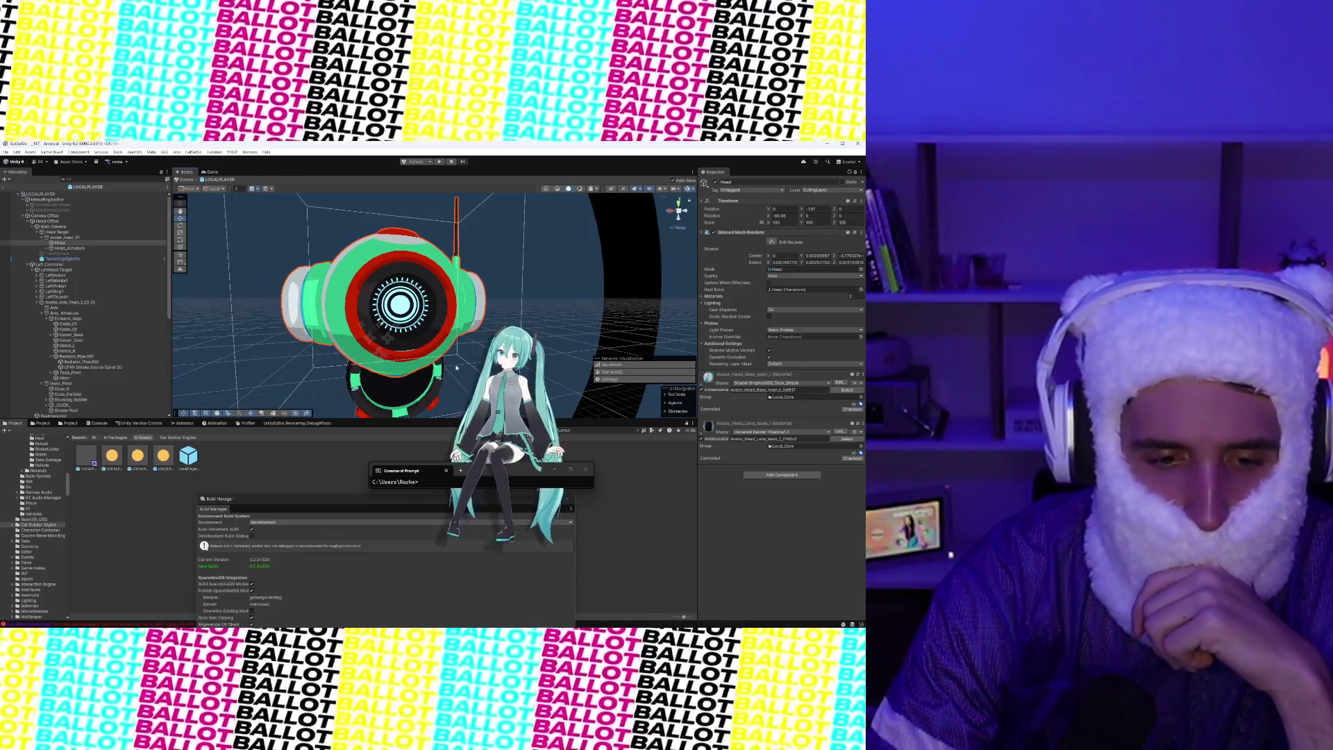
{"action": "left_click", "coordinate": [612, 430]}
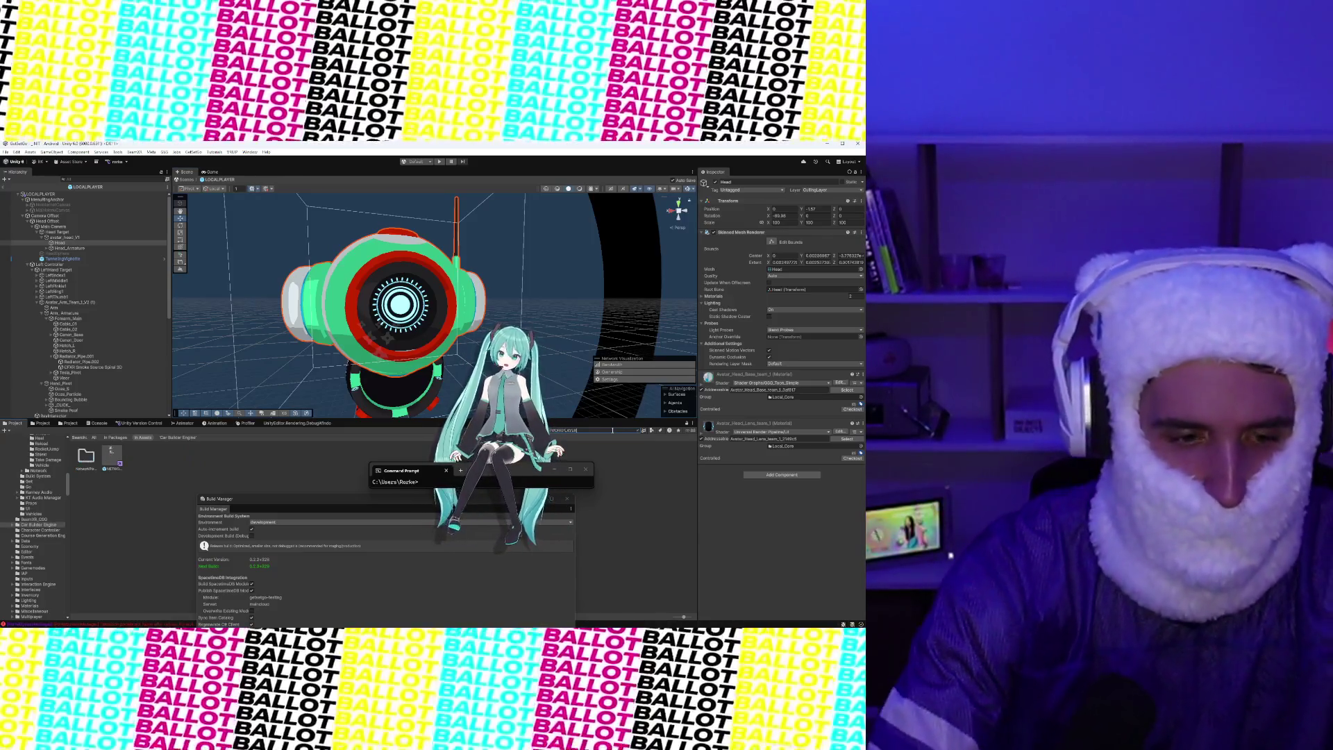
{"action": "scroll", "coordinate": [30, 411], "scroll_direction": "down", "scroll_amount": 5}
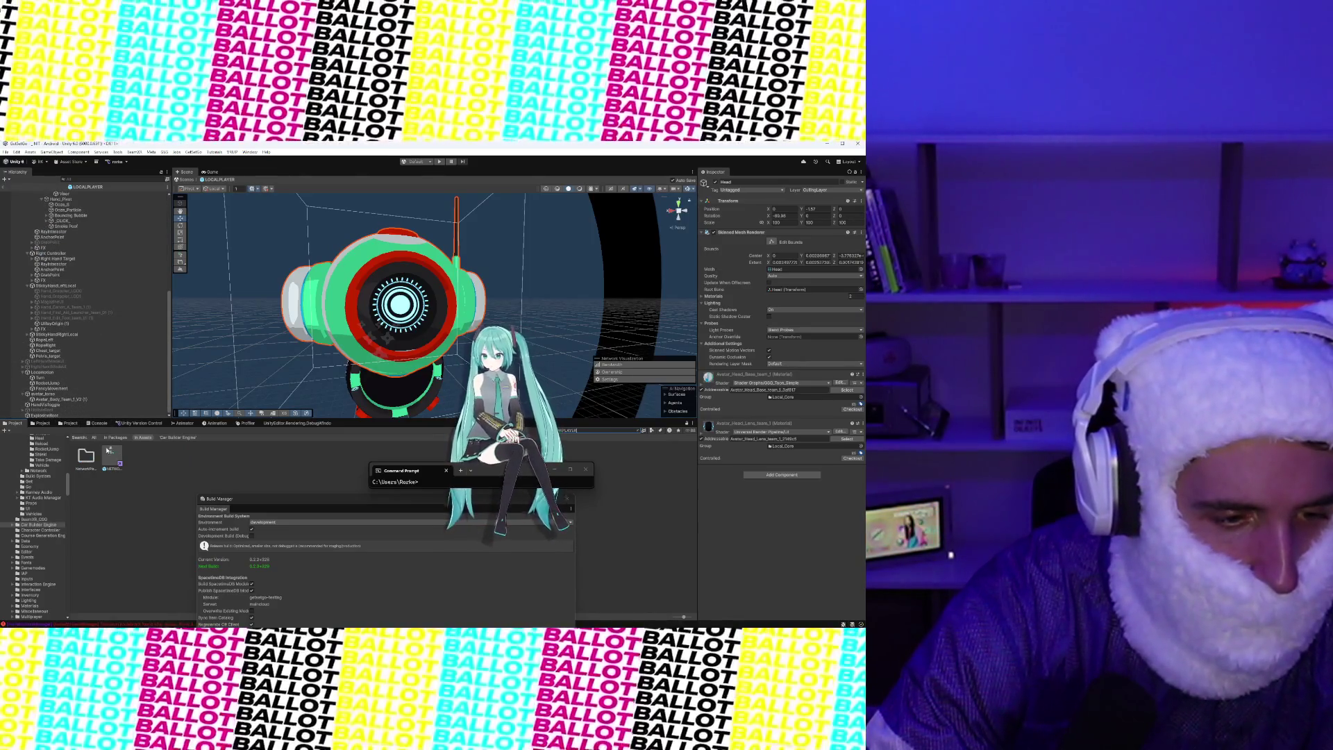
{"action": "scroll", "coordinate": [96, 315], "scroll_direction": "up", "scroll_amount": 5}
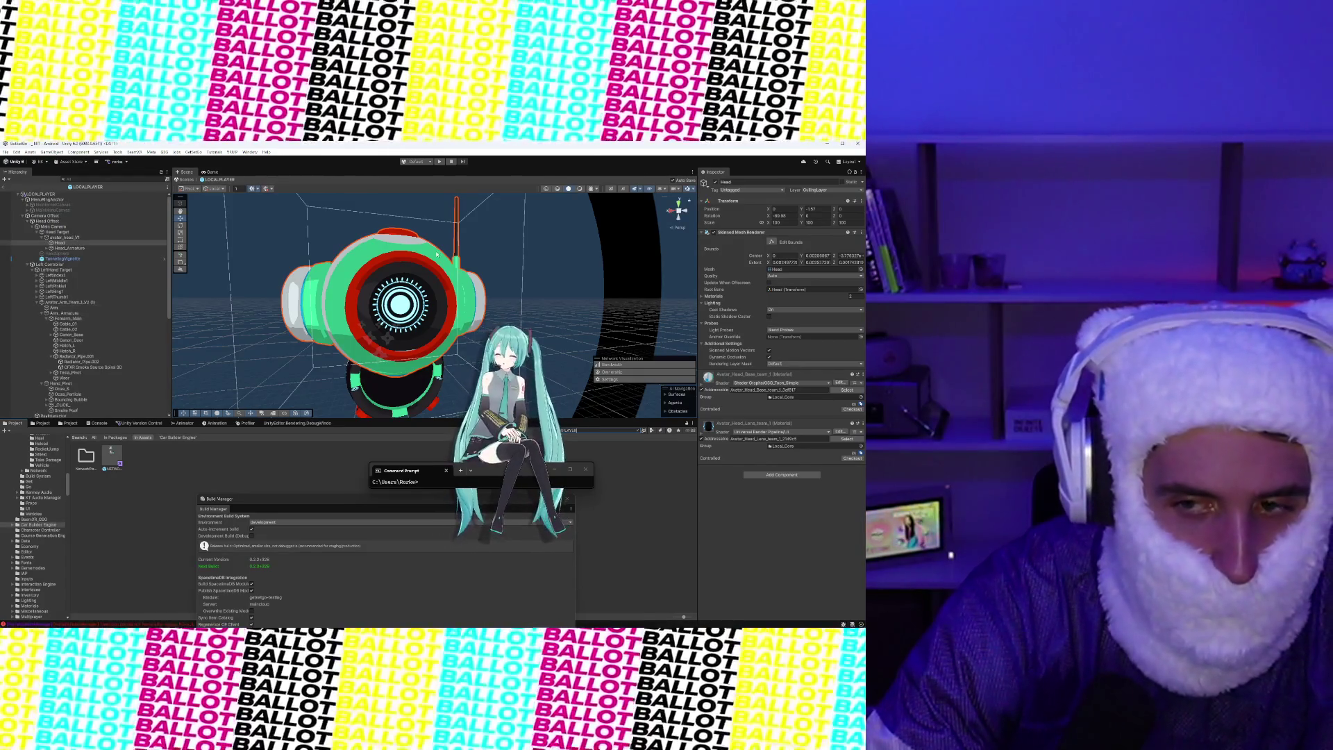
{"action": "scroll", "coordinate": [536, 221], "scroll_direction": "down", "scroll_amount": 10}
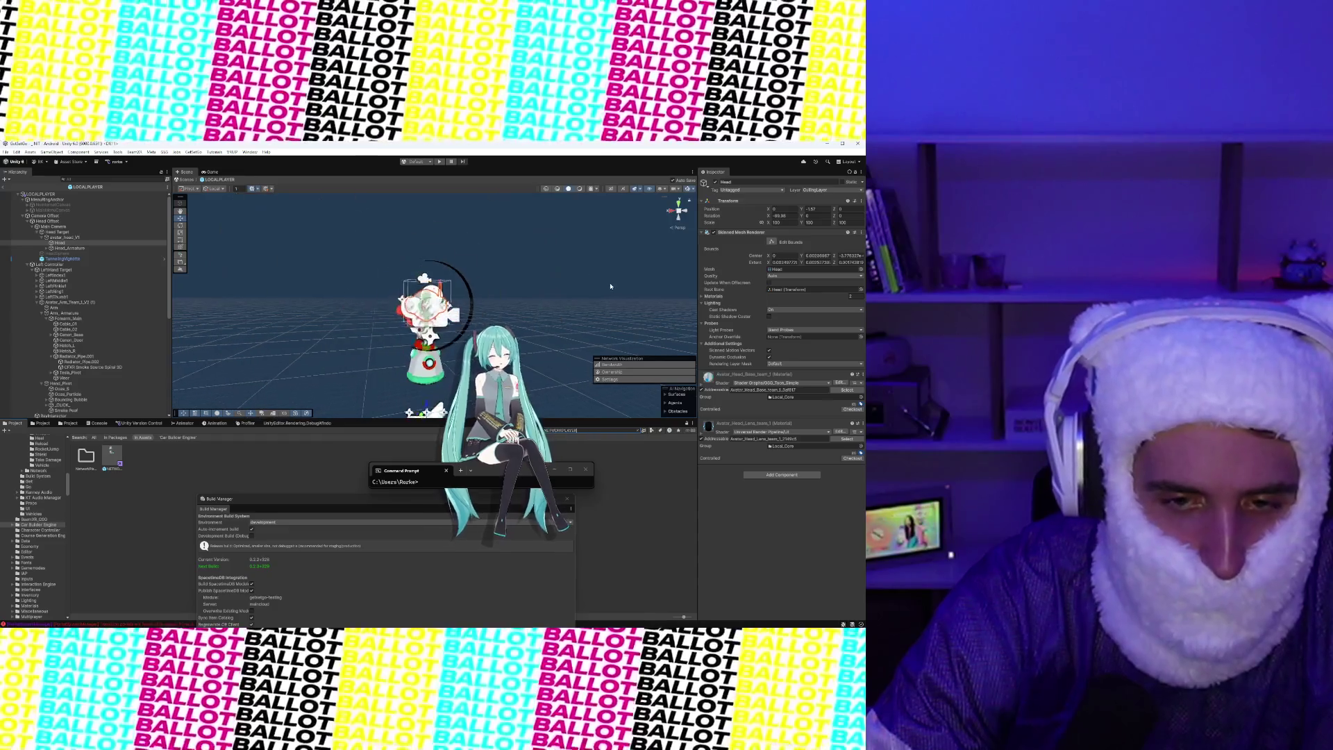
{"action": "left_click", "coordinate": [603, 286]}
{"action": "scroll", "coordinate": [69, 347], "scroll_direction": "down", "scroll_amount": 5}
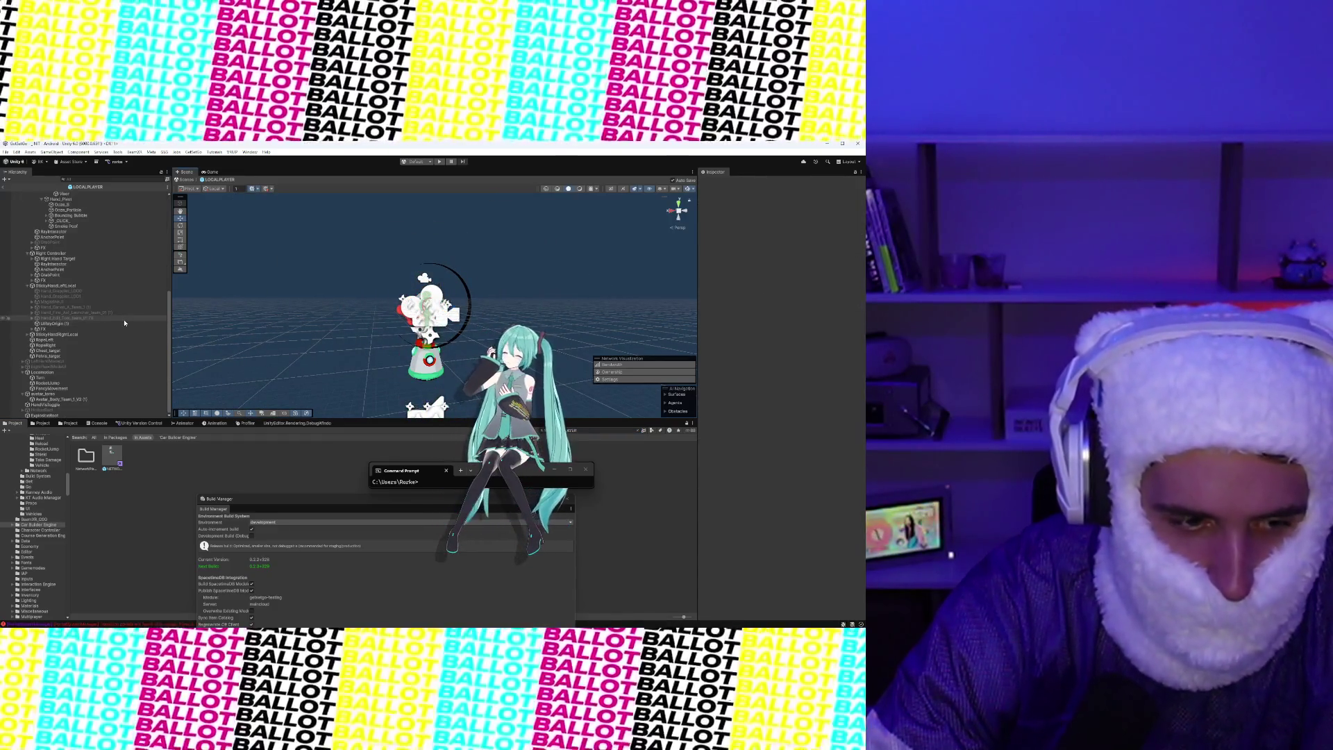
Review ExplosionRoot's transform and the NETWORKPLAYER prefab's components in the Inspector
{"action": "left_click", "coordinate": [51, 415]}
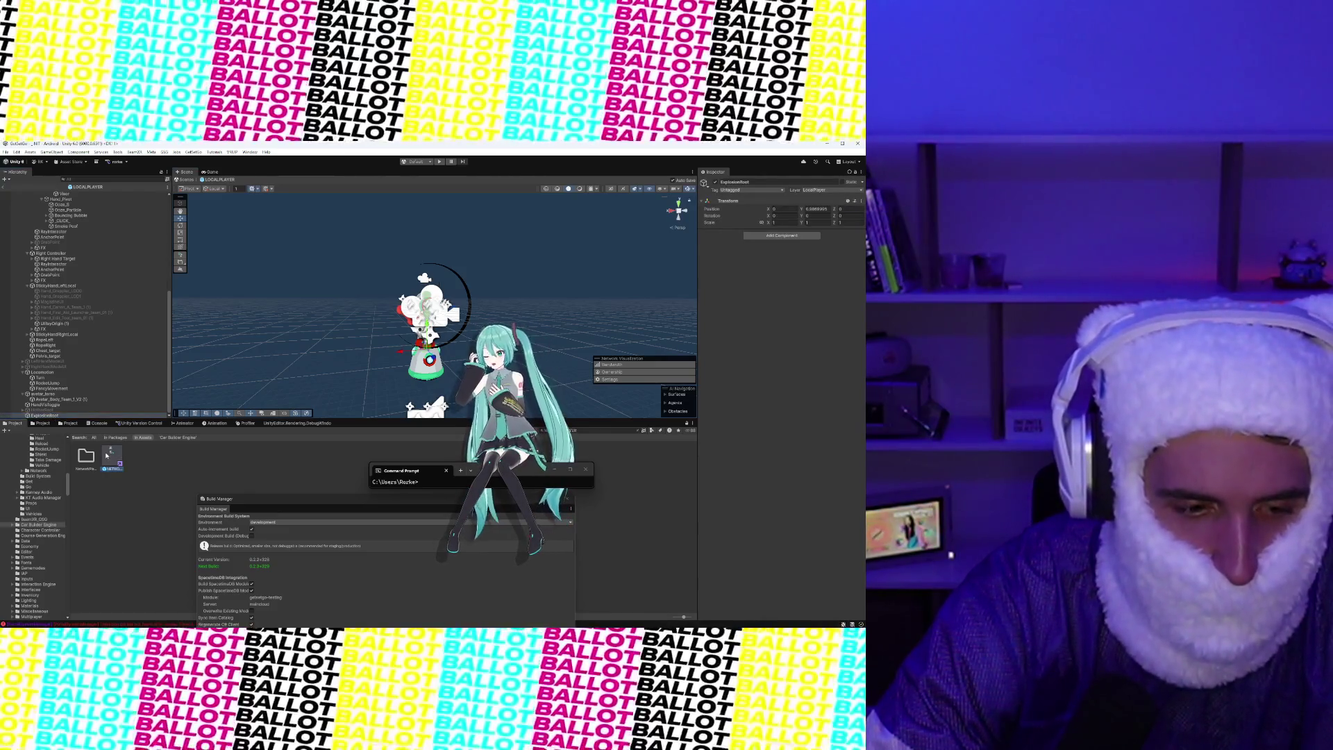
{"action": "left_click", "coordinate": [109, 456]}
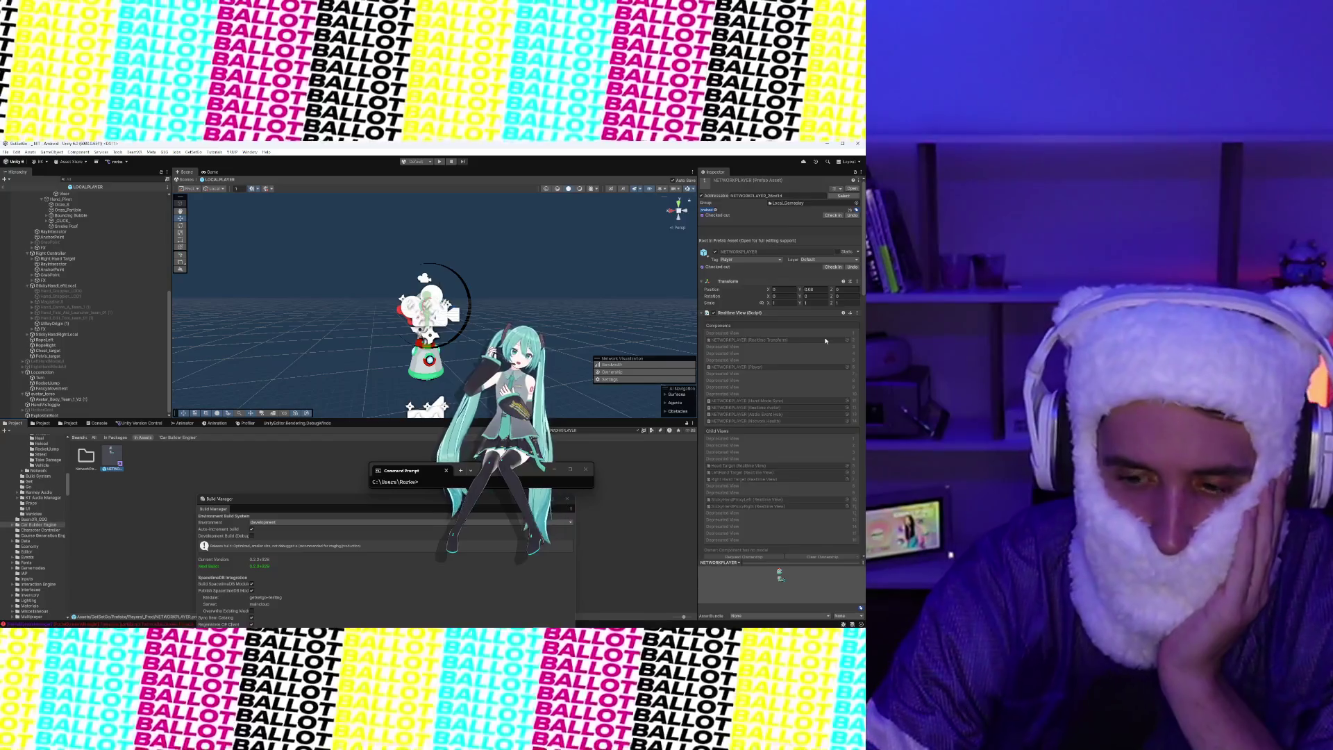
{"action": "scroll", "coordinate": [826, 340], "scroll_direction": "down", "scroll_amount": 5}
{"action": "scroll", "coordinate": [825, 340], "scroll_direction": "down", "scroll_amount": 5}
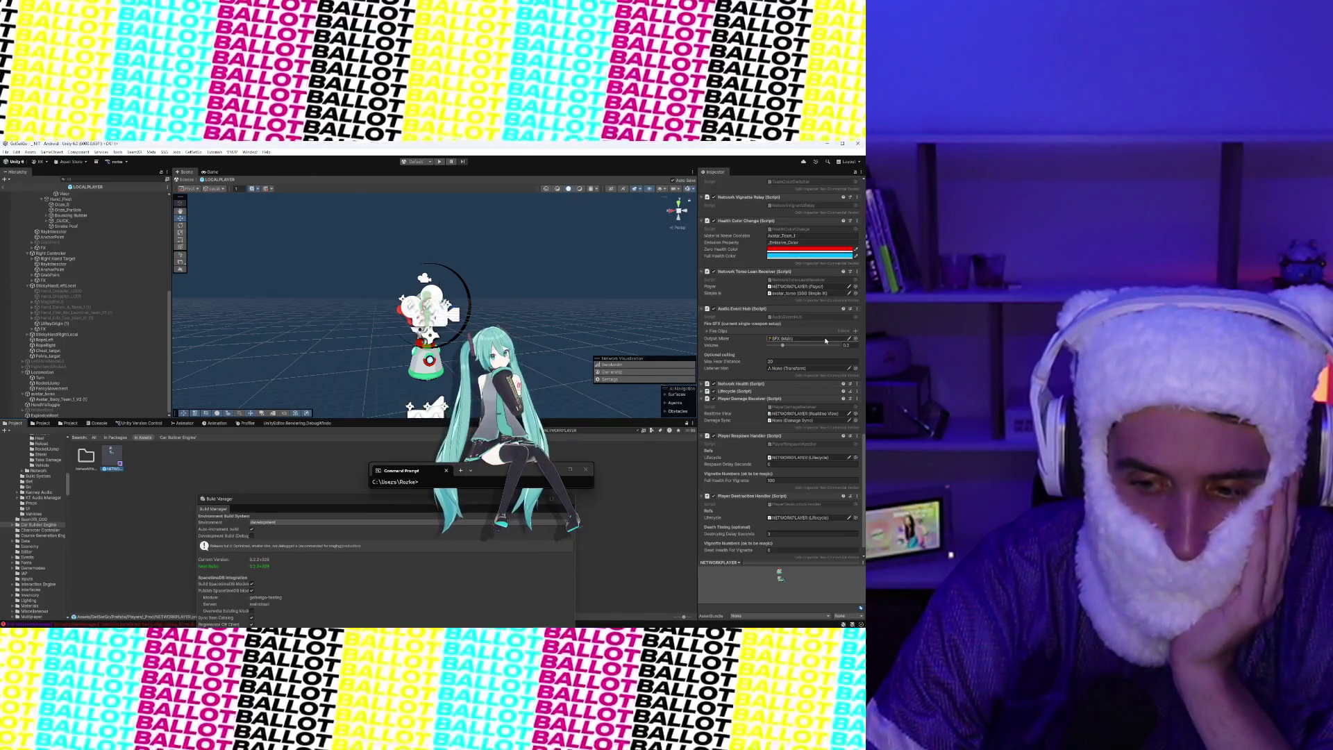
{"action": "scroll", "coordinate": [821, 347], "scroll_direction": "up", "scroll_amount": 3}
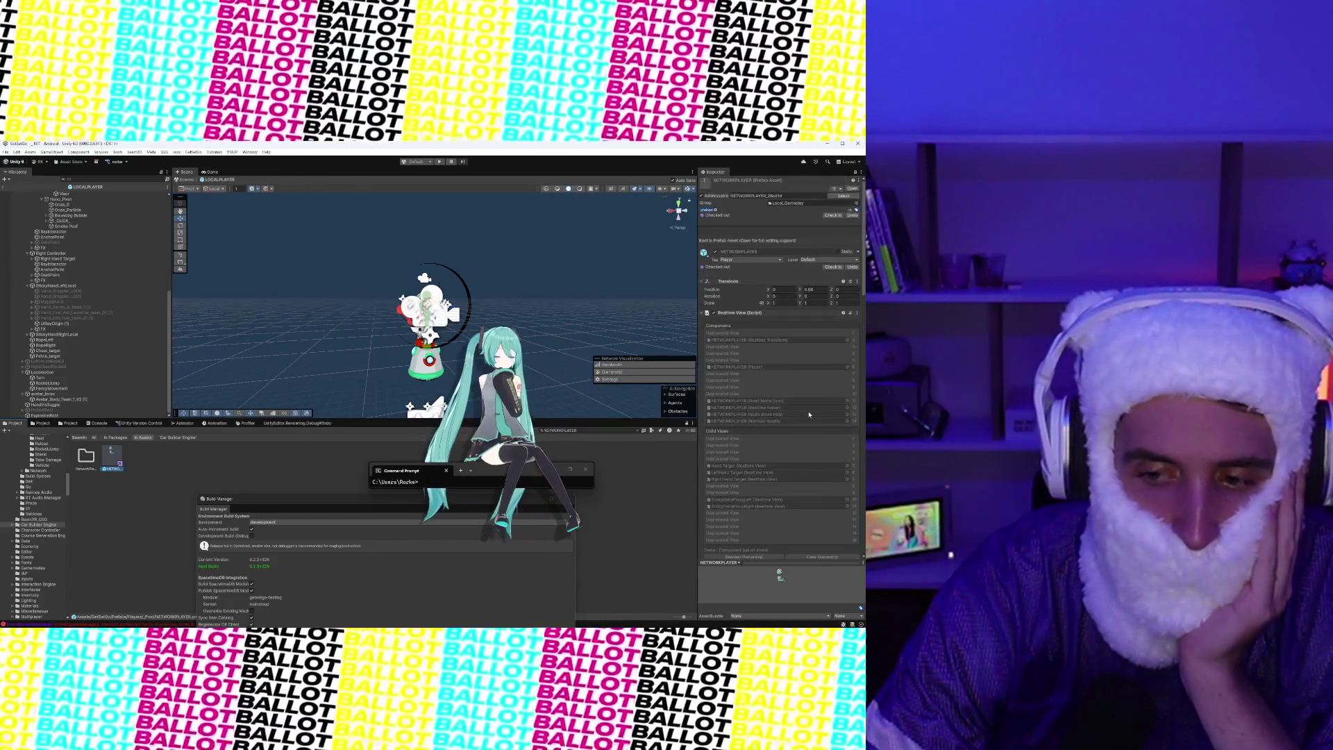
{"action": "scroll", "coordinate": [809, 415], "scroll_direction": "down", "scroll_amount": 3}
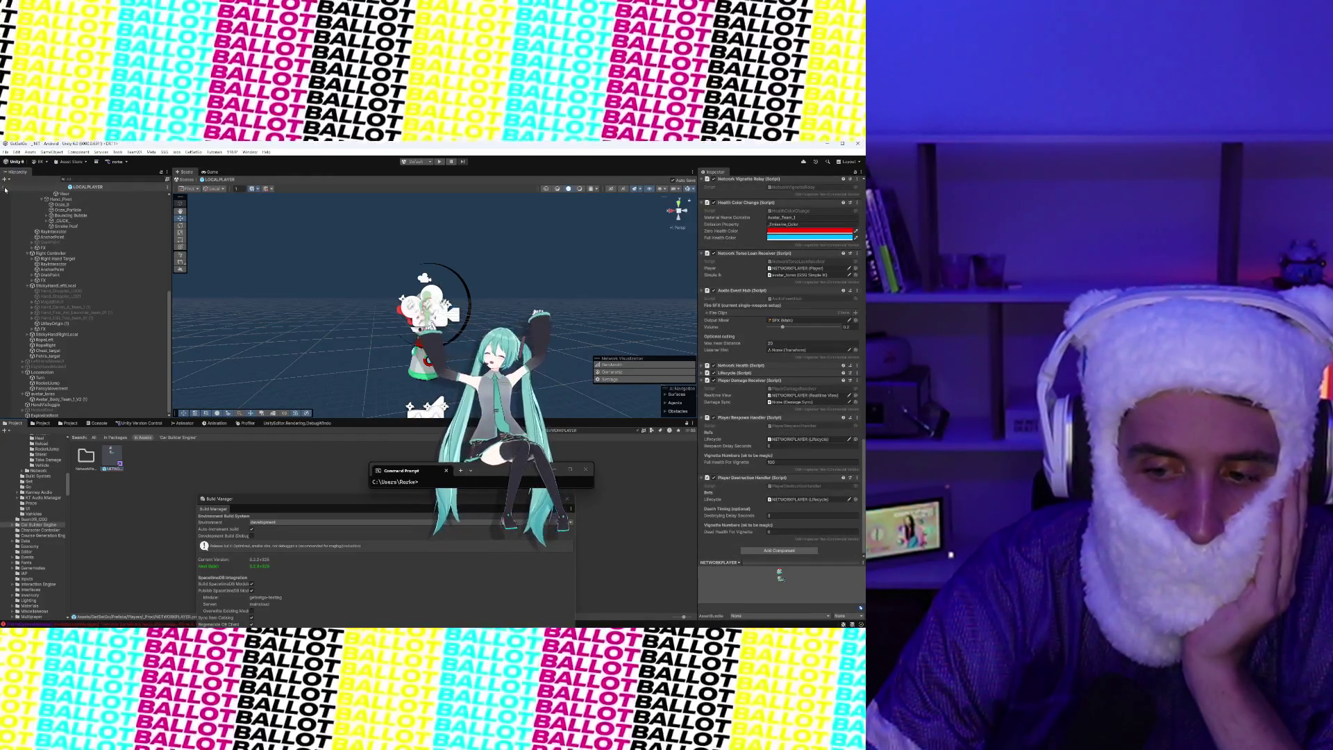
Leave LOCALPLAYER prefab mode for the scene and switch to the Linear triage board
{"action": "left_click", "coordinate": [6, 187]}
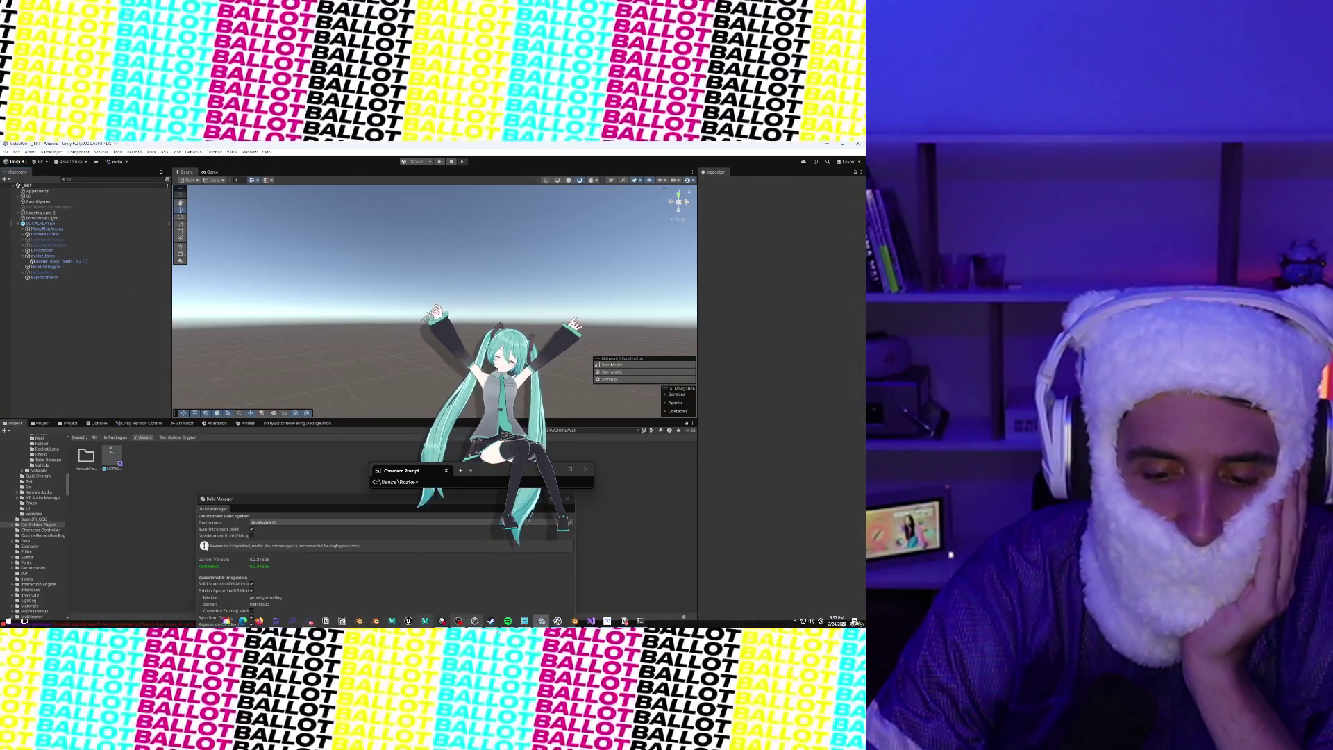
{"action": "mouse_move", "coordinate": [25, 623]}
{"action": "left_click", "coordinate": [442, 621]}
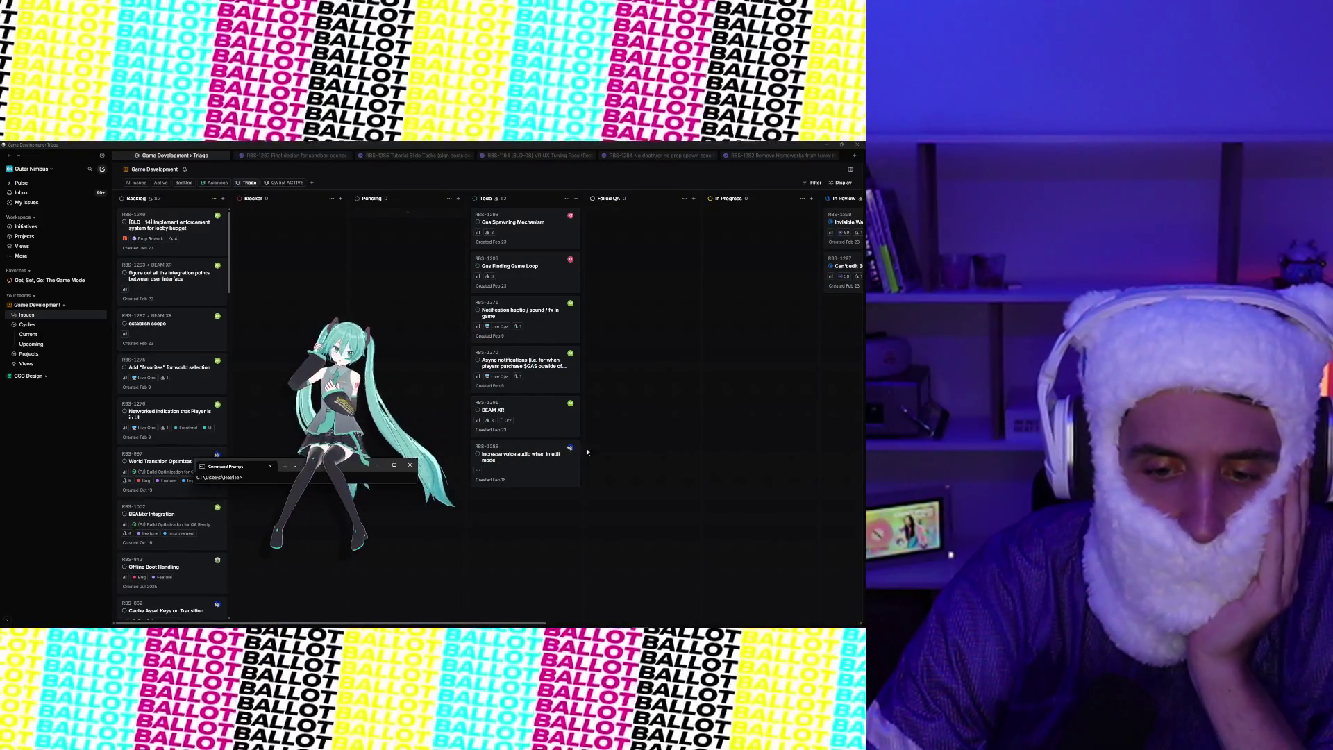
Scroll the Game Development board right to In Review, then return to Unity
{"action": "scroll", "coordinate": [593, 452], "scroll_direction": "right", "scroll_amount": 3}
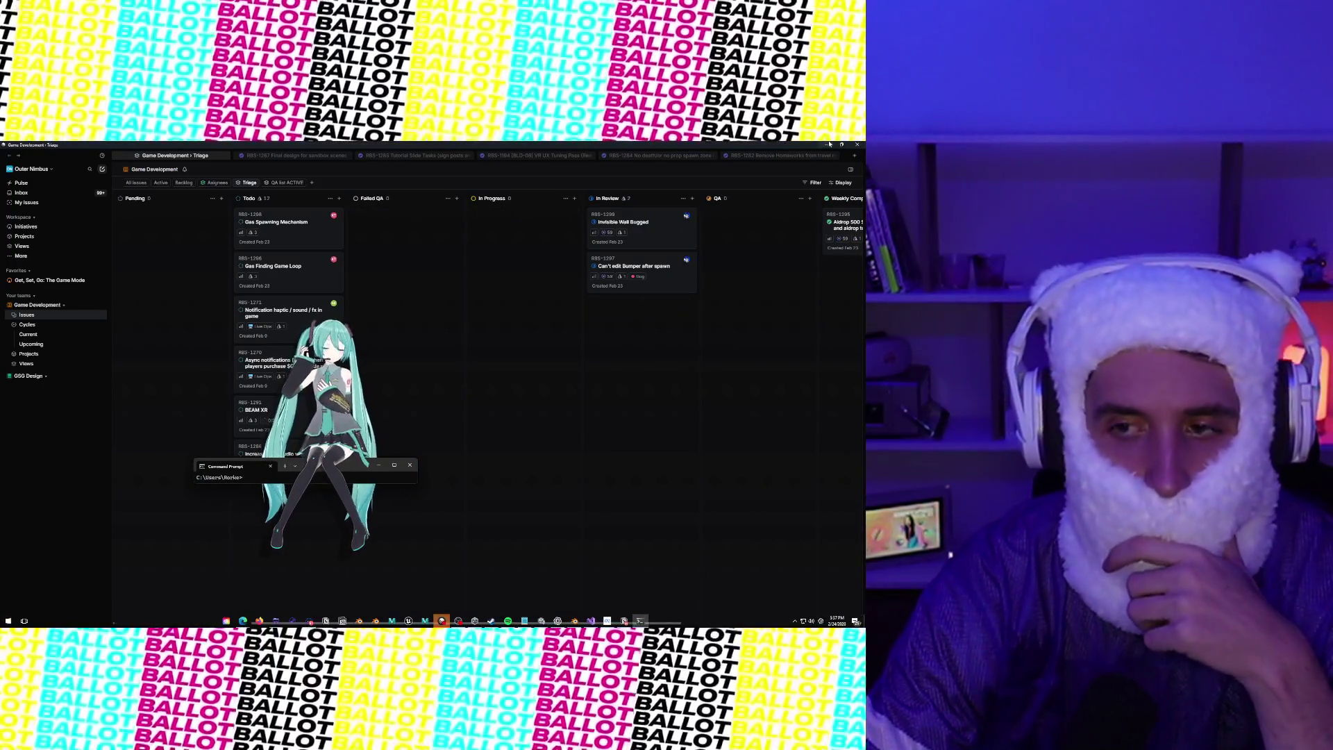
{"action": "left_click", "coordinate": [475, 624]}
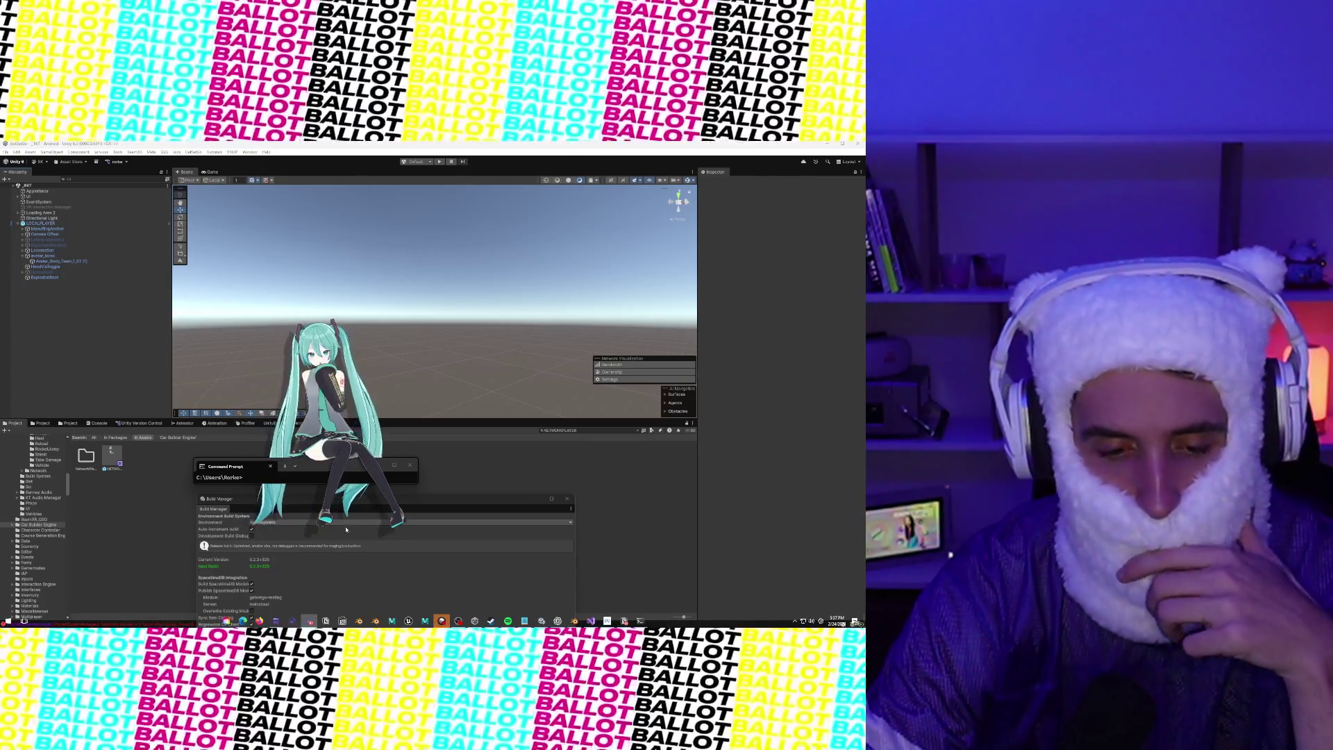
Move the Build Manager aside and open StickyHandSync in Visual Studio
{"action": "left_click_drag", "start_coordinate": [465, 496], "coordinate": [735, 370]}
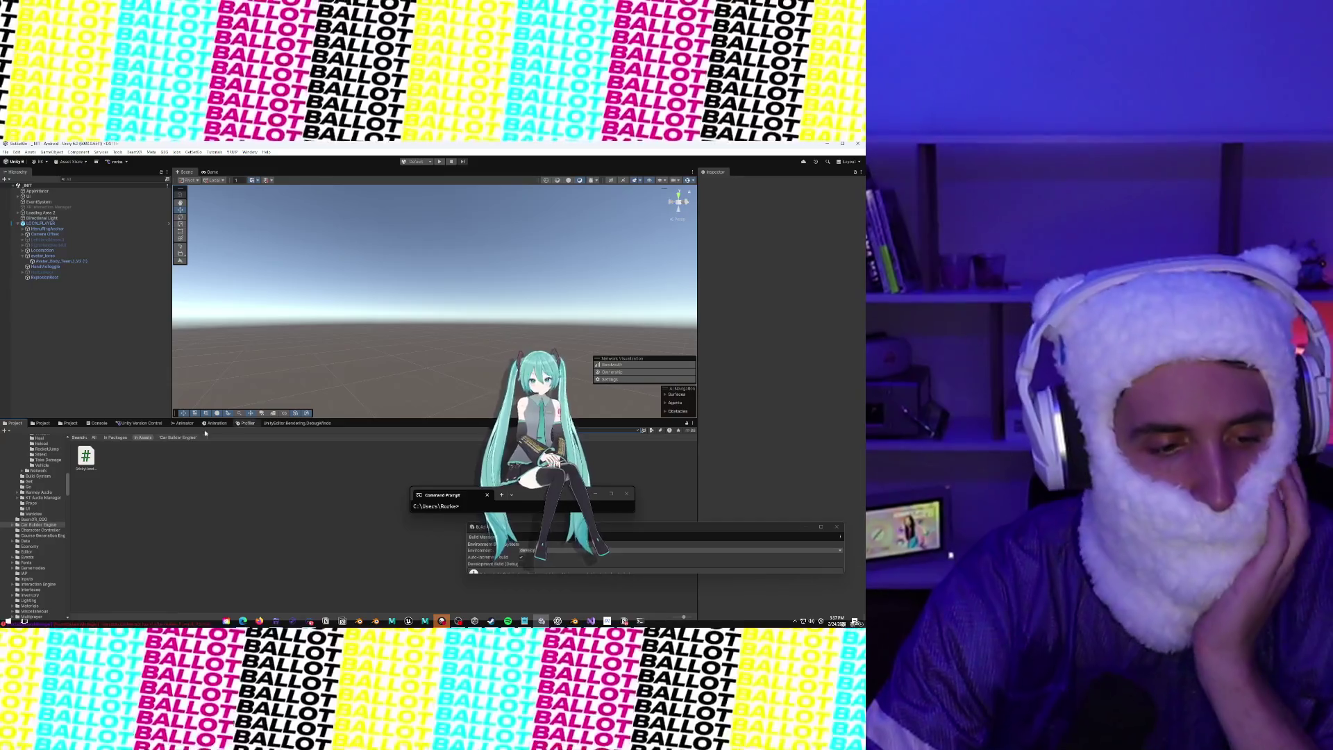
{"action": "left_click", "coordinate": [93, 462]}
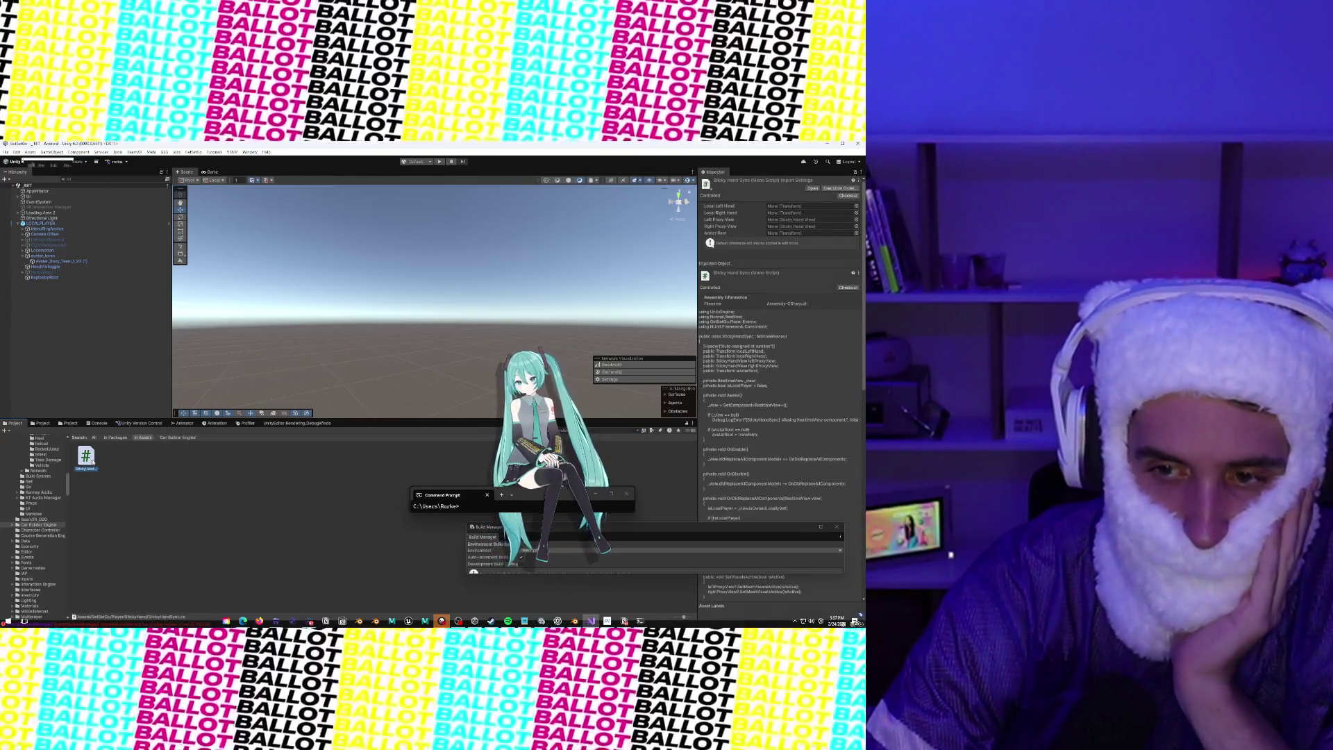
{"action": "double_click", "coordinate": [93, 462]}
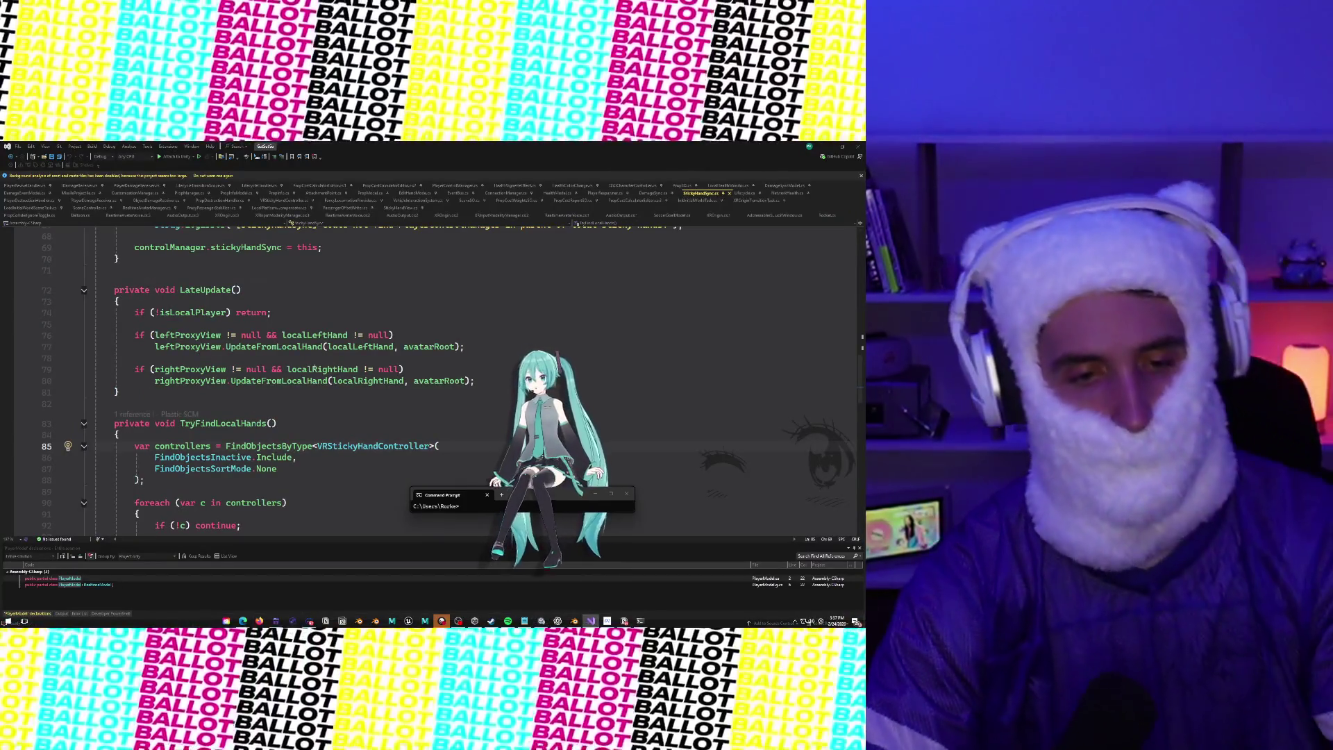
Read StickyHandSync.cs from its end at TryFindProxyViews, then switch to Discord's Unity share
{"action": "key", "text": "ctrl+End"}
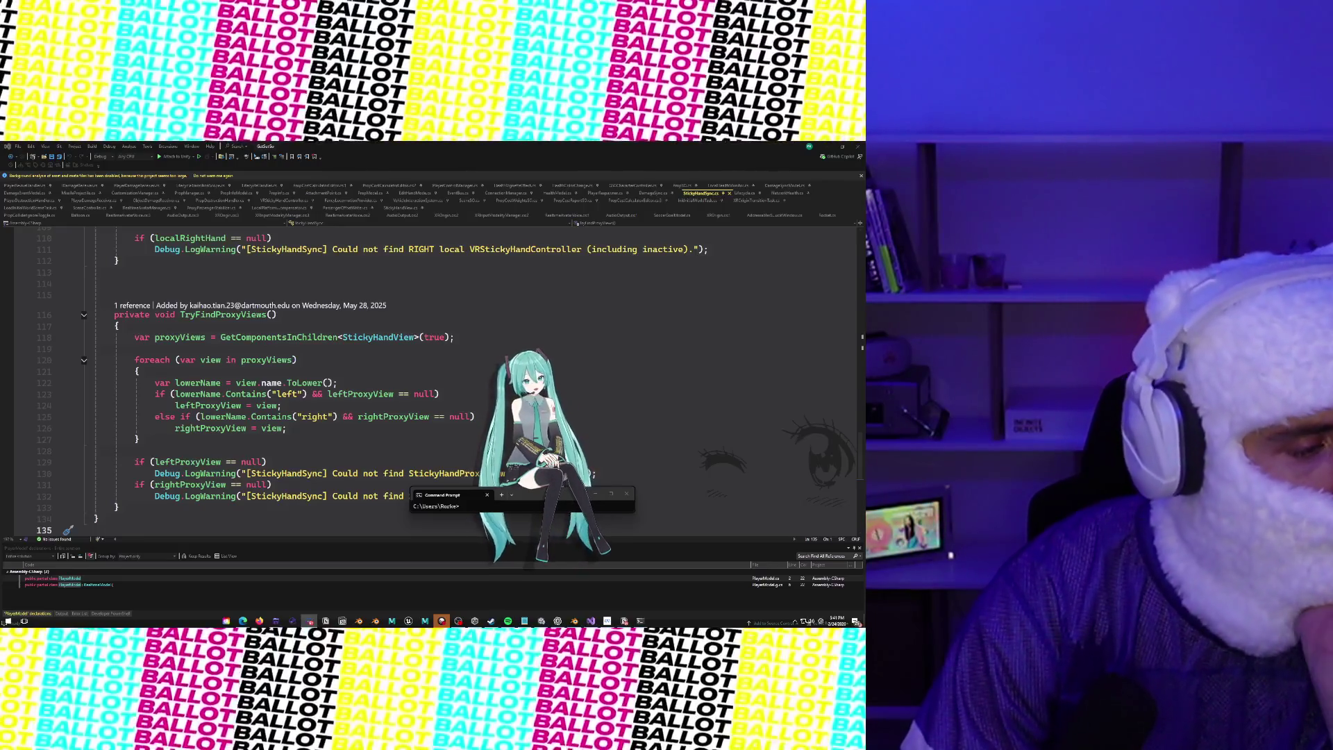
{"action": "key", "text": "alt+Tab"}
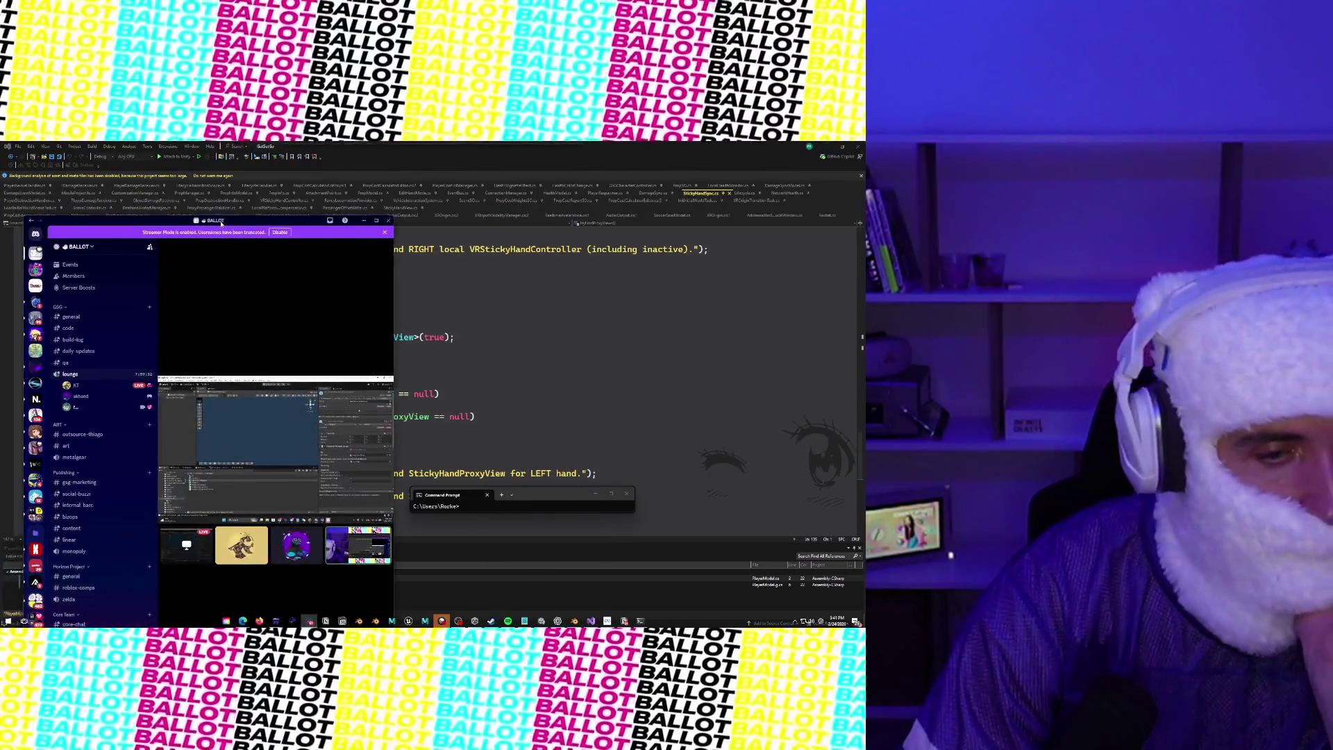